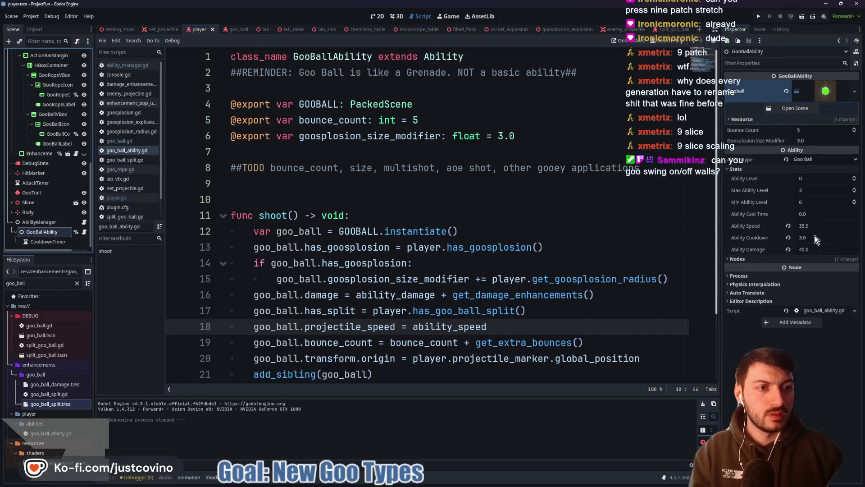
- Change GooBallAbility's Ability Cooldown from 3.0 to 5.0, then bring up the repository's pending changes
{"action": "left_click", "coordinate": [816, 236]}
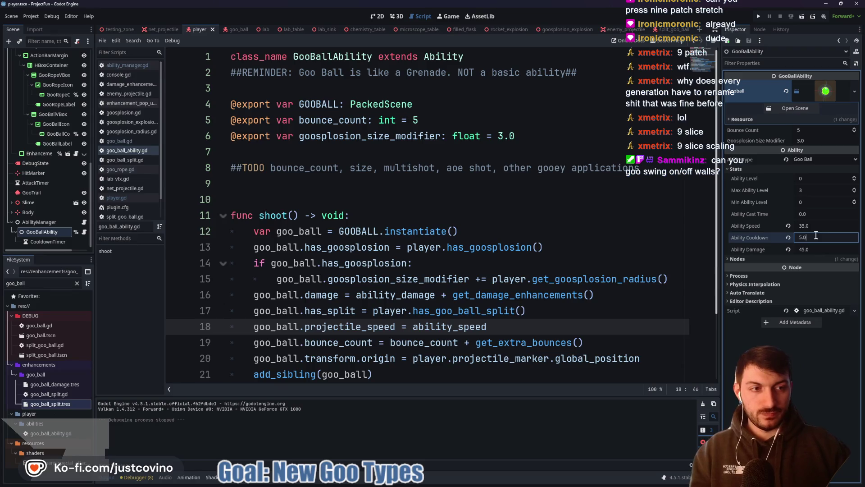
{"action": "left_click", "coordinate": [575, 247]}
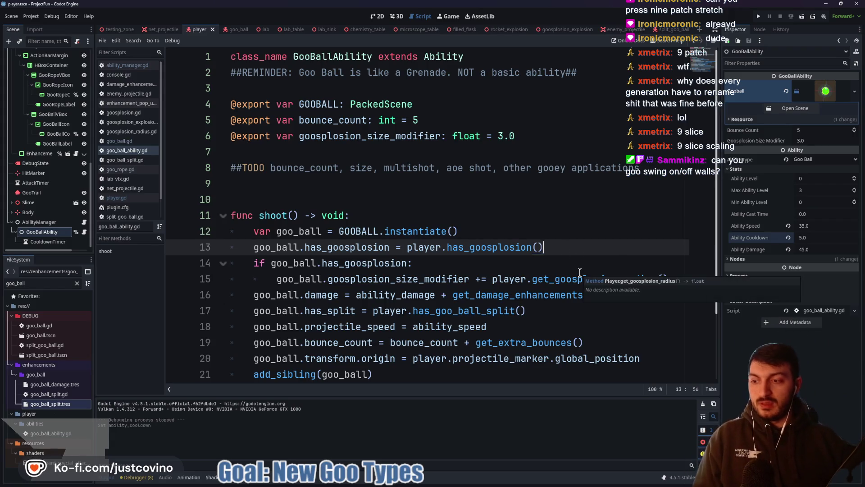
{"action": "left_click", "coordinate": [406, 199]}
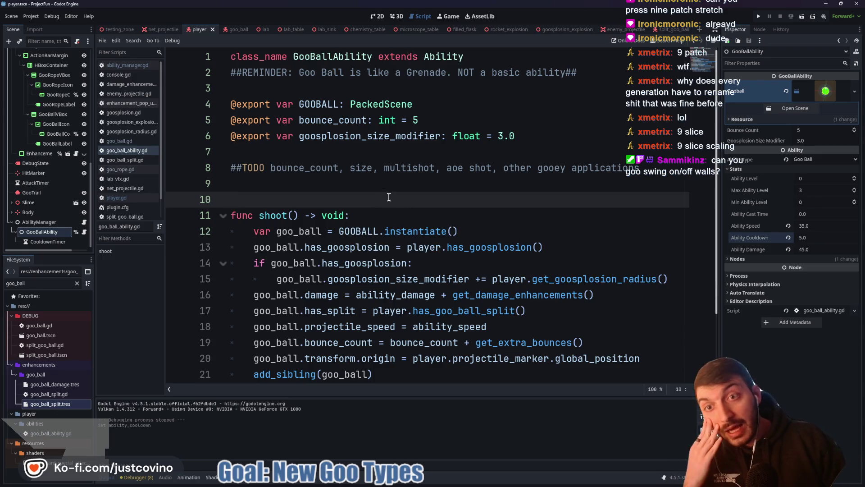
{"action": "left_click", "coordinate": [498, 480]}
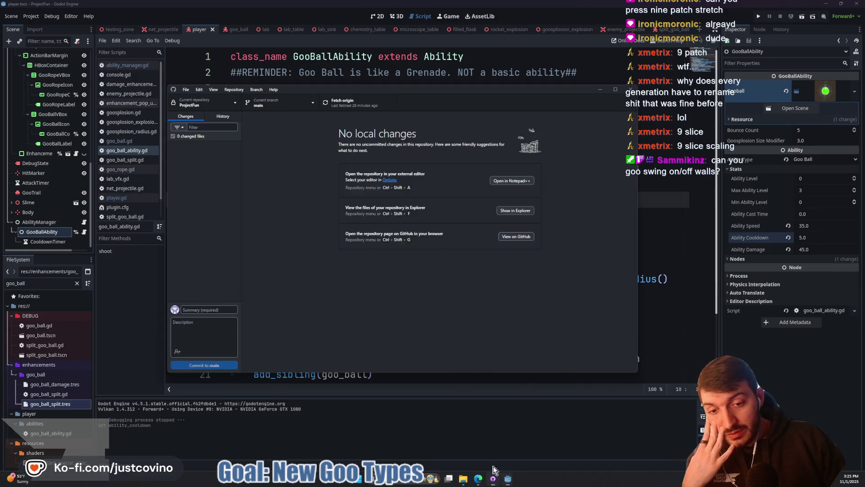
- Commit the three changed files to main with the summary 'UI Timers Added' and return to Godot
{"action": "left_click", "coordinate": [227, 312]}
{"action": "type", "text": "T"}
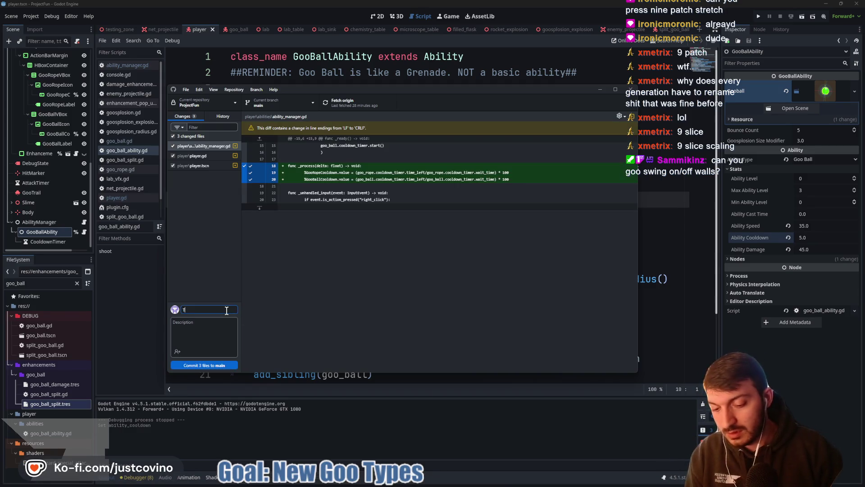
{"action": "type", "text": "ui"}
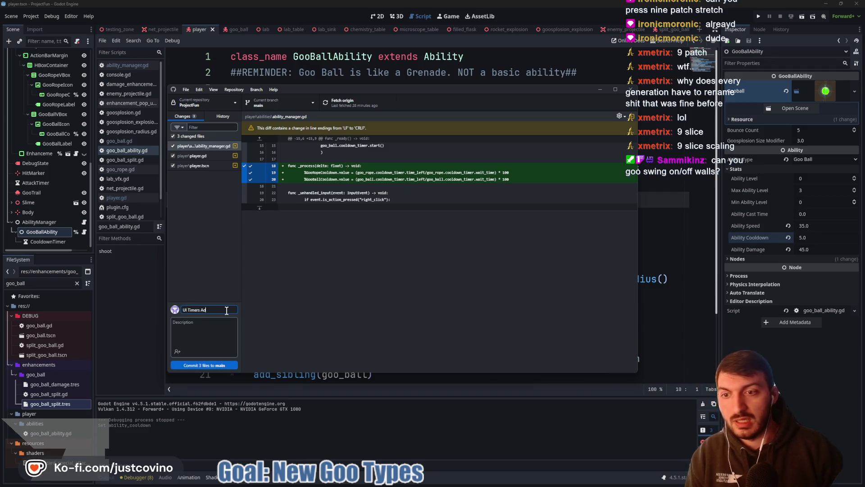
{"action": "left_click", "coordinate": [222, 365]}
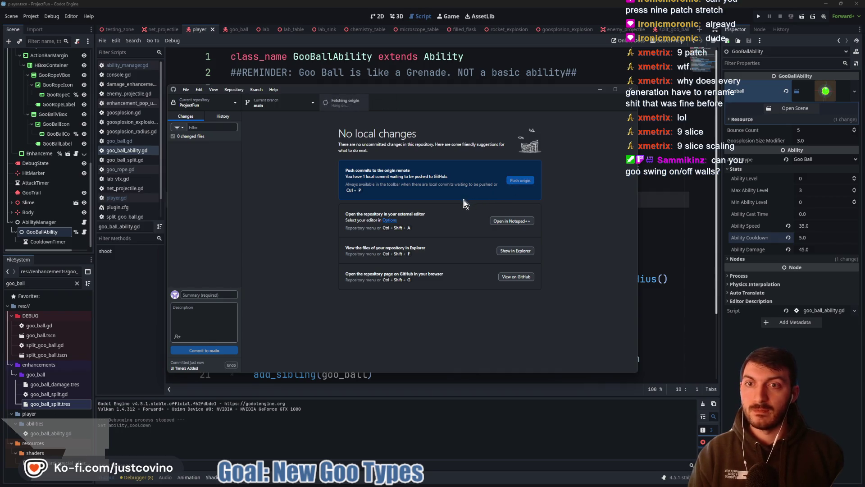
{"action": "key", "text": "alt+Tab"}
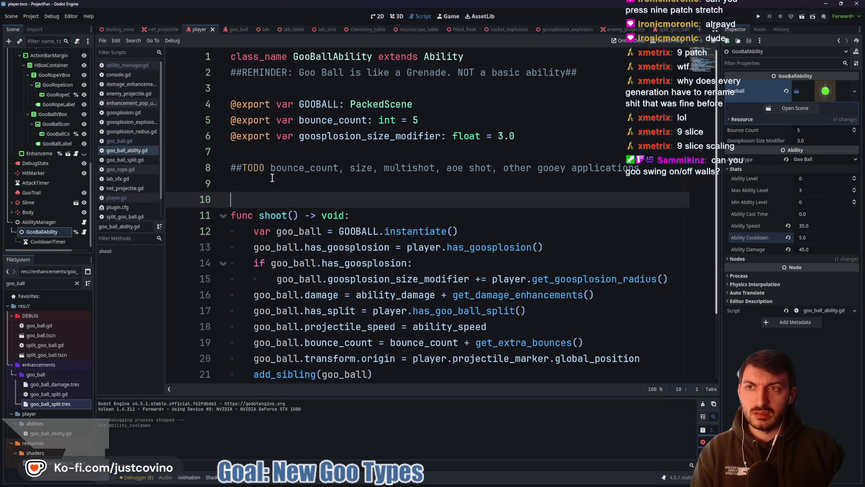
- Leave the goo_ball_ability.gd script and show the goo_ball scene in the 3D editor
{"action": "key", "text": "ctrl+space"}
{"action": "left_click", "coordinate": [231, 199]}
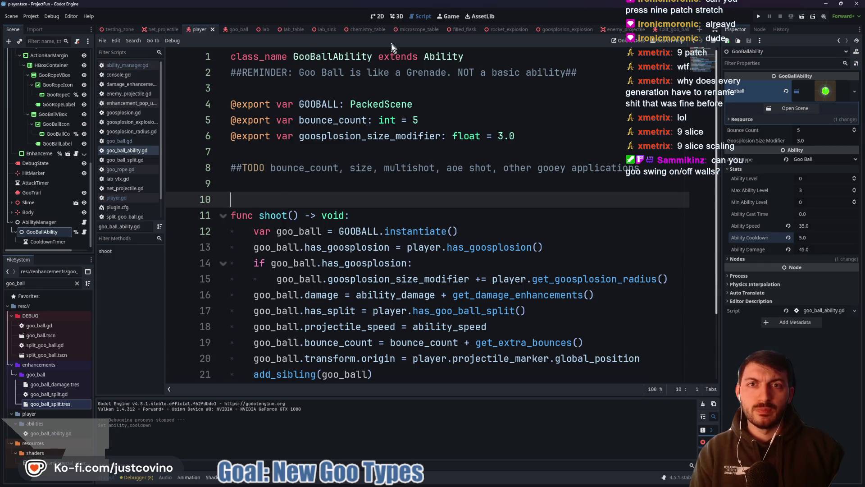
{"action": "left_click", "coordinate": [402, 18]}
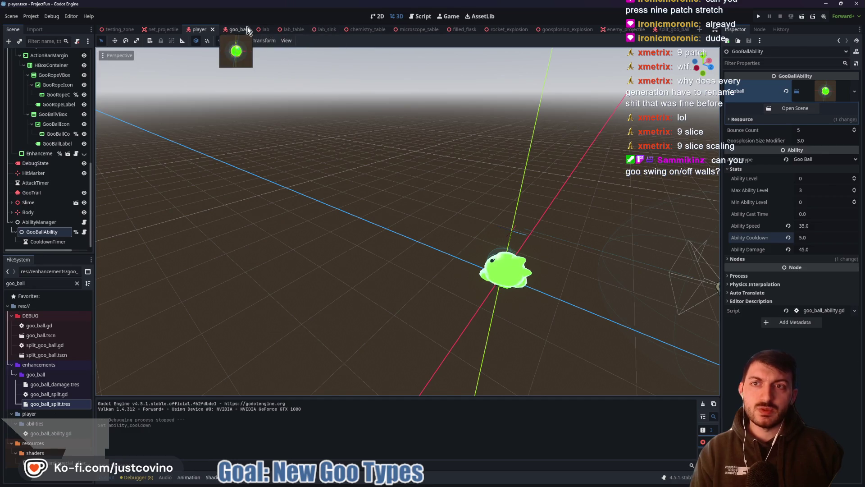
- Fly through the lab scene past the DNA dome, flask shelves and goo pour, then open testing_zone
{"action": "left_click", "coordinate": [256, 29]}
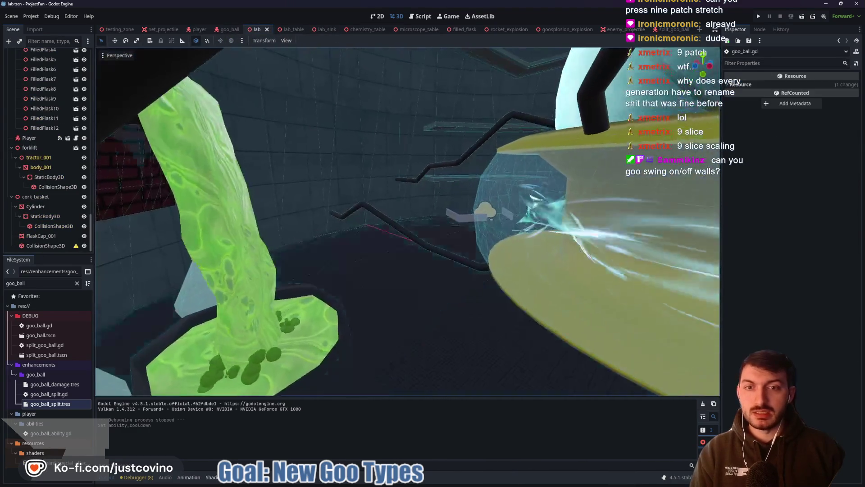
{"action": "scroll", "coordinate": [271, 55], "scroll_direction": "up", "scroll_amount": 2}
{"action": "key", "text": "w"}
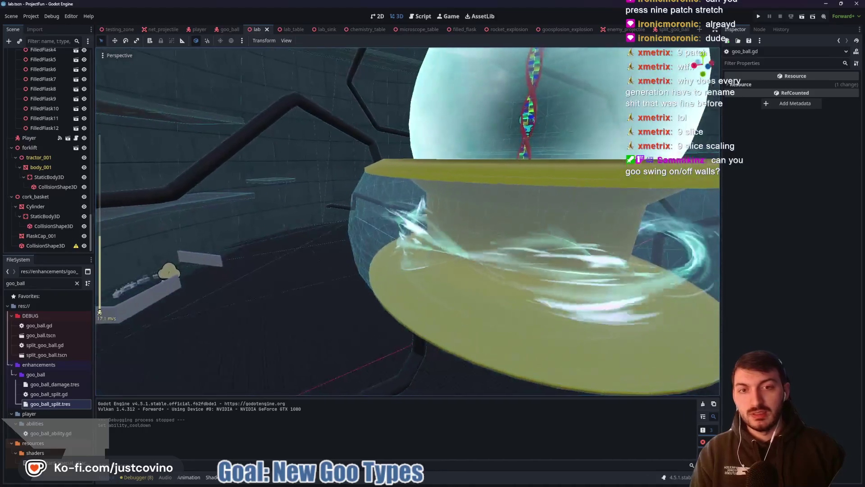
{"action": "key", "text": "s"}
{"action": "key", "text": "w"}
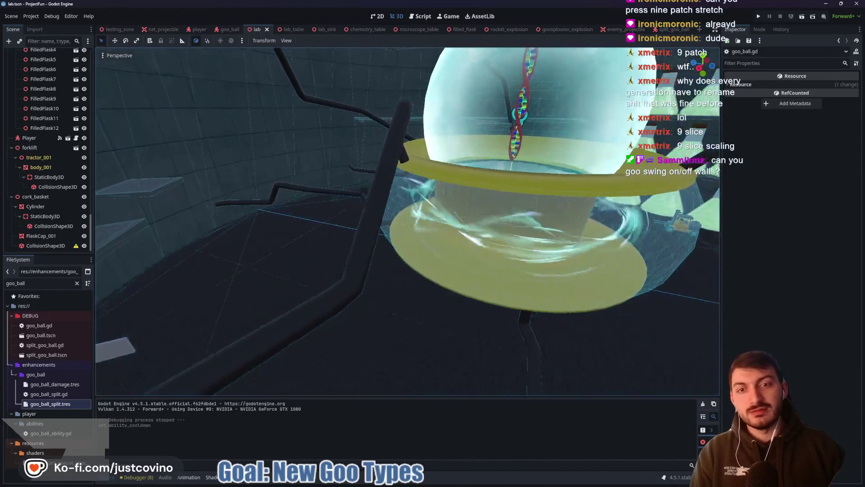
{"action": "key", "text": "s"}
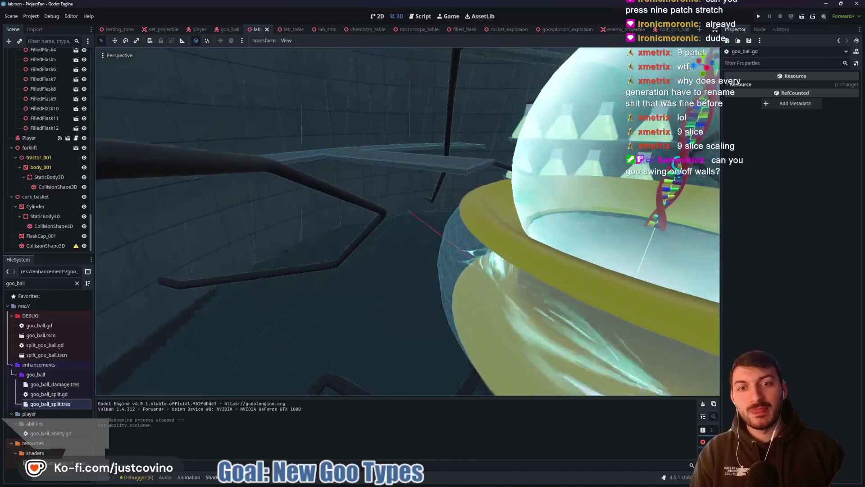
{"action": "key", "text": "w"}
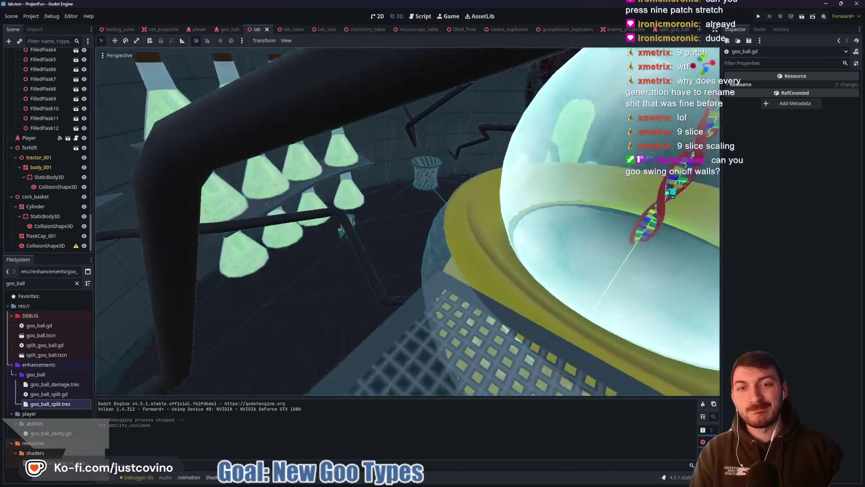
{"action": "key", "text": "w"}
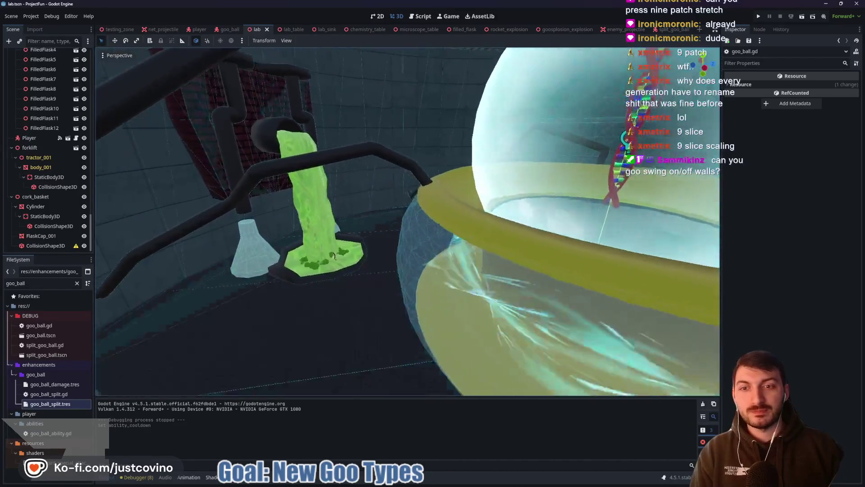
{"action": "key", "text": "w"}
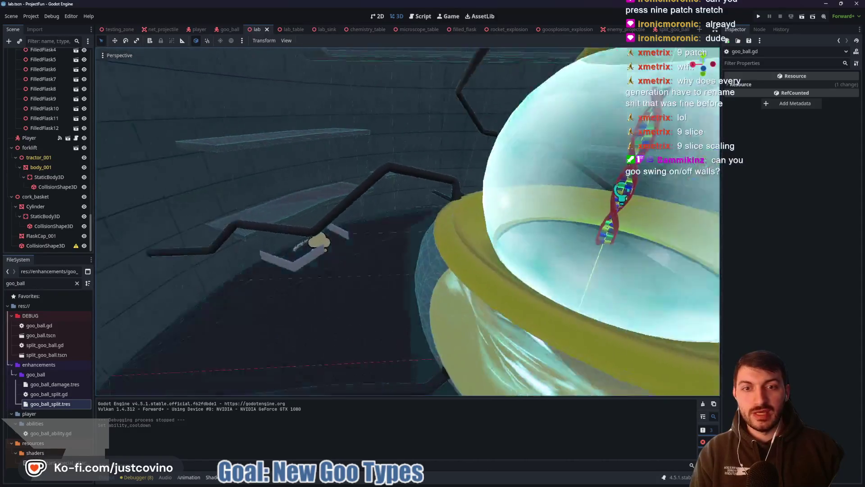
{"action": "key", "text": "w"}
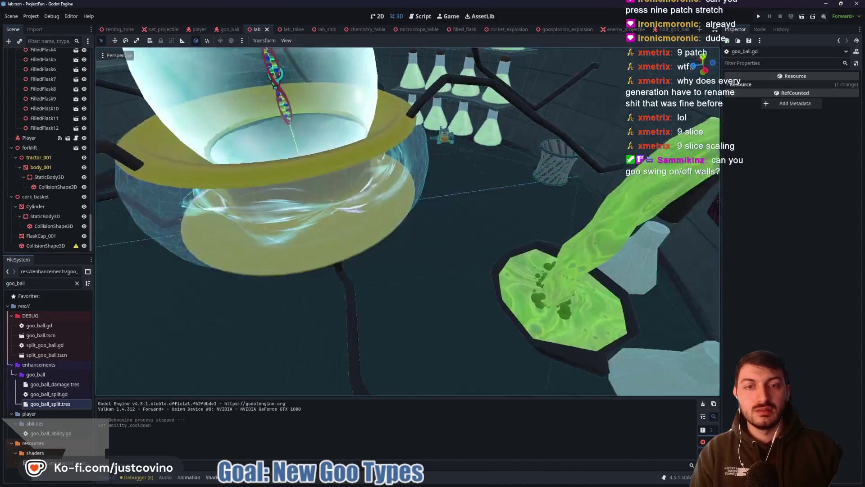
{"action": "key", "text": "w"}
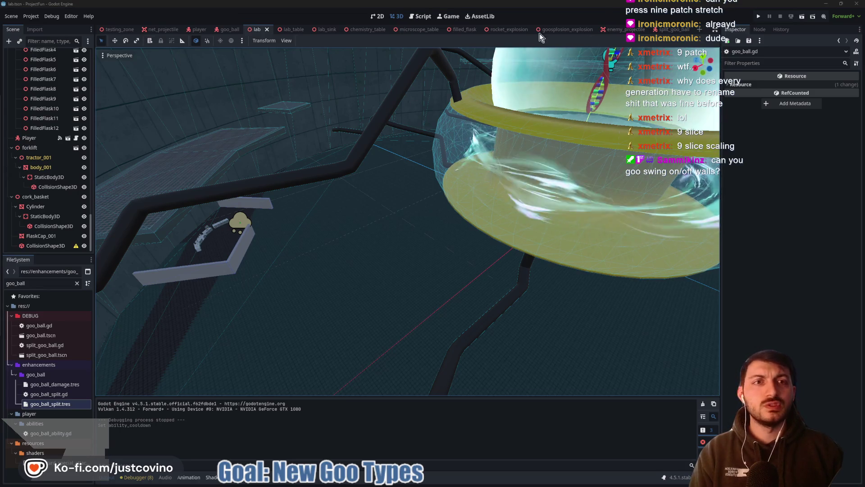
{"action": "left_click", "coordinate": [110, 29]}
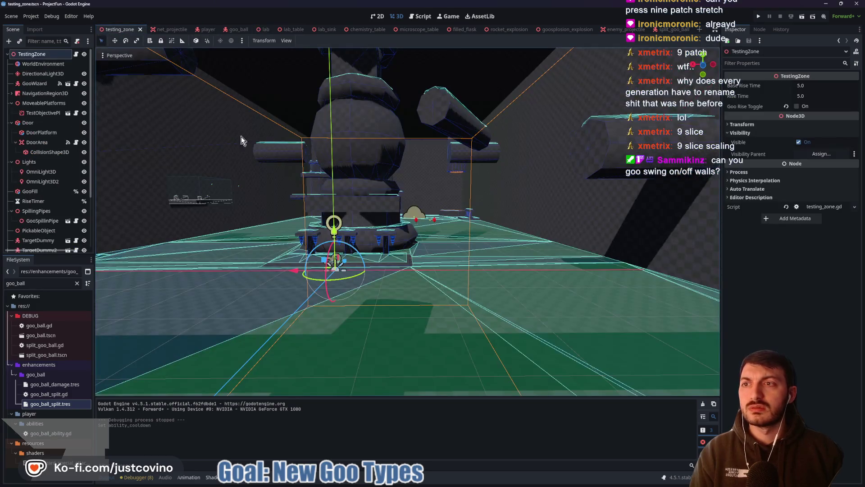
- Orbit the testing_zone view, collapse the lab scene's node tree, and start a new empty scene
{"action": "mouse_move", "coordinate": [402, 208]}
{"action": "left_mouse_down"}
{"action": "mouse_move", "coordinate": [357, 210]}
{"action": "mouse_move", "coordinate": [528, 193]}
{"action": "left_mouse_up"}
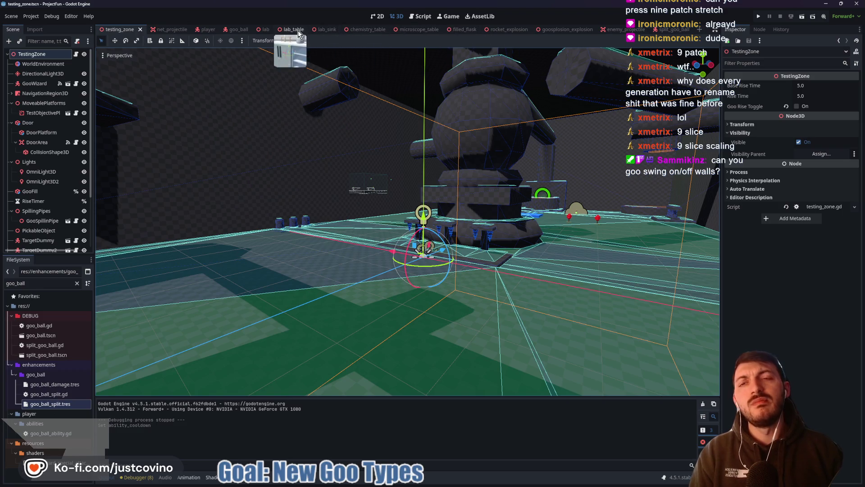
{"action": "left_click", "coordinate": [267, 30]}
{"action": "scroll", "coordinate": [29, 121], "scroll_direction": "down", "scroll_amount": 5}
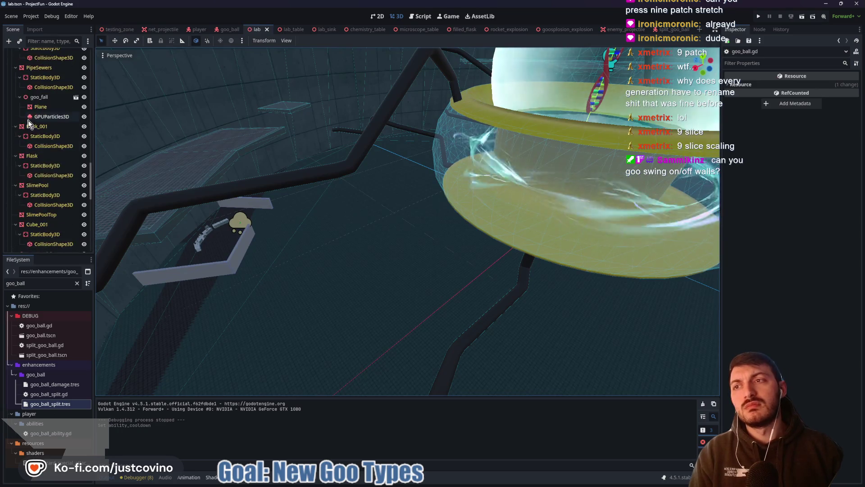
{"action": "scroll", "coordinate": [27, 119], "scroll_direction": "up", "scroll_amount": 5}
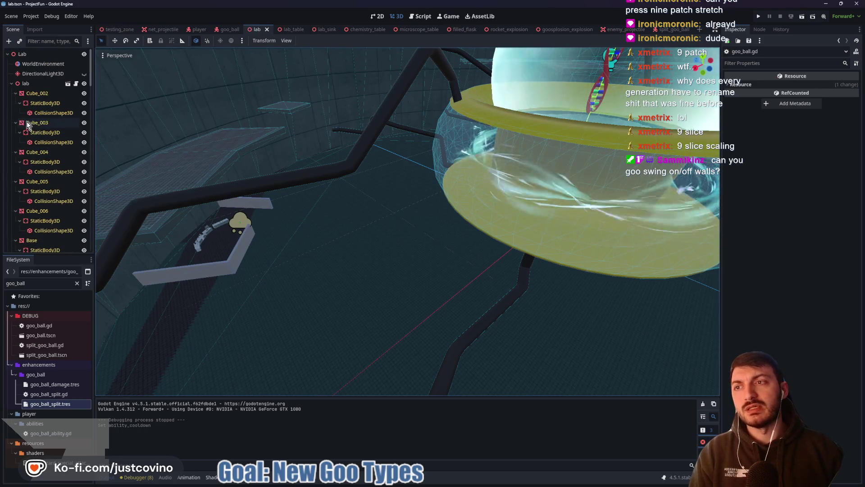
{"action": "left_click", "coordinate": [8, 54]}
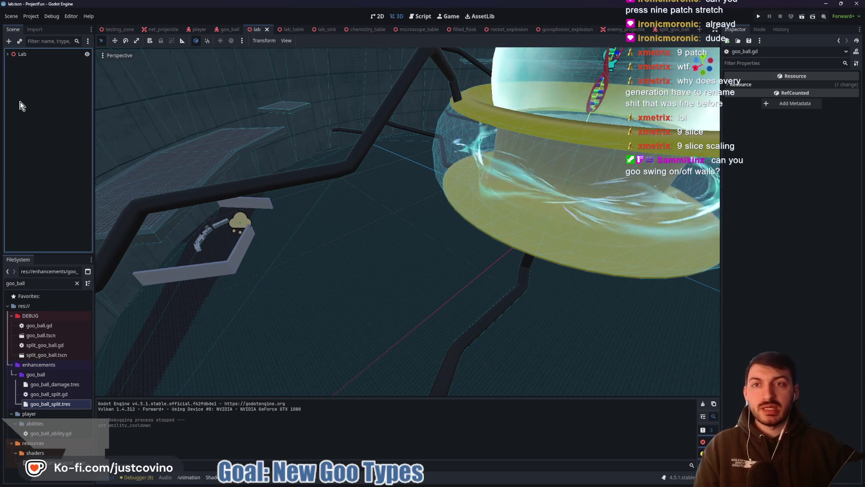
{"action": "left_click", "coordinate": [699, 29]}
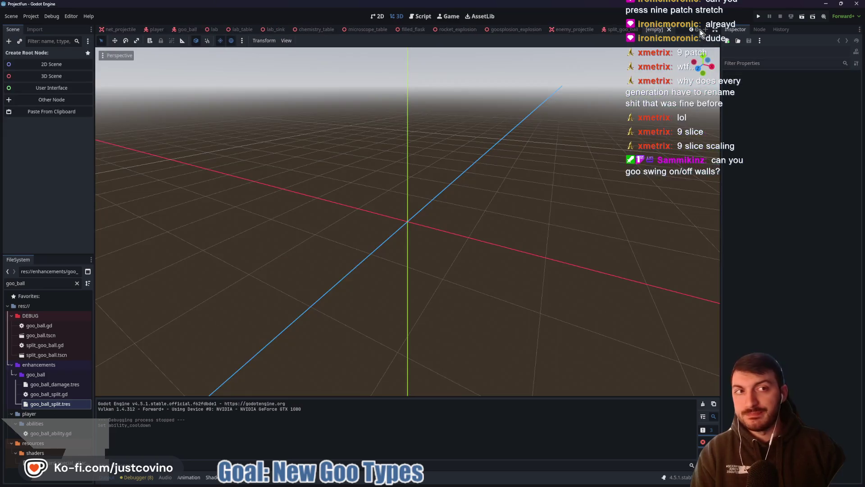
- Create a Node3D root named Game and instance lab.tscn as its child
{"action": "left_click", "coordinate": [61, 76]}
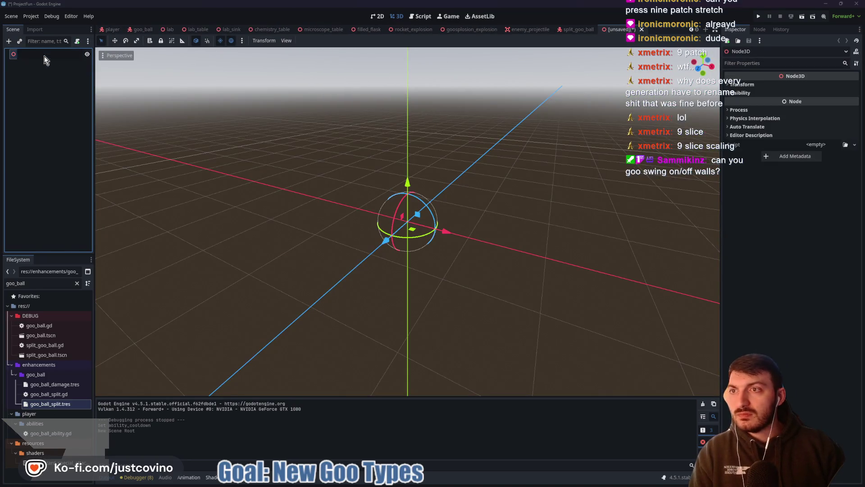
{"action": "type", "text": "Game"}
{"action": "key", "text": "Return"}
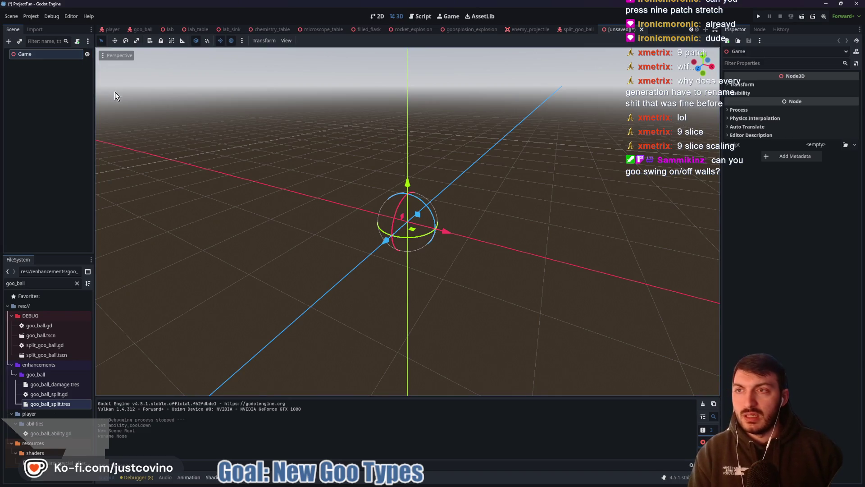
{"action": "key", "text": "ctrl+shift+a"}
{"action": "type", "text": "labe"}
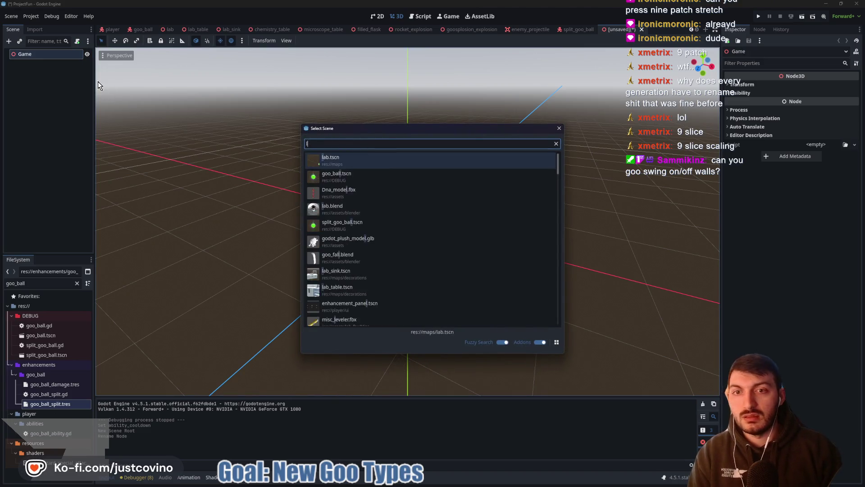
{"action": "key", "text": "BackSpace"}
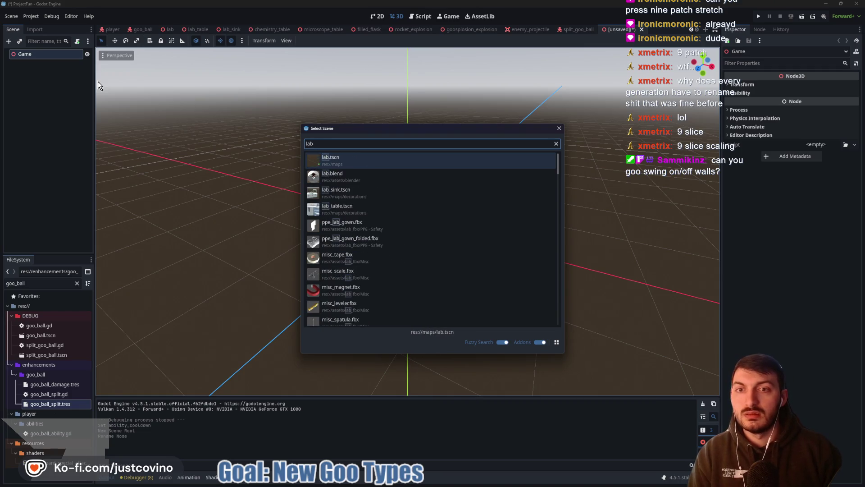
{"action": "key", "text": "Return"}
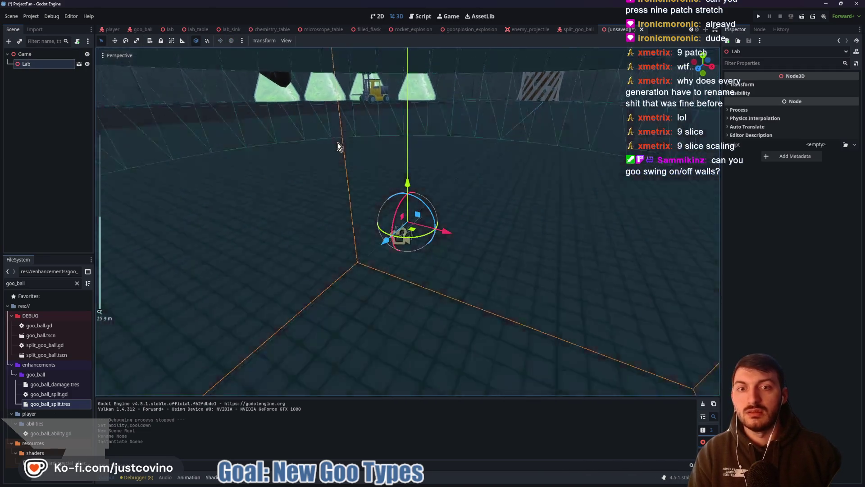
- Frame the Lab in the view, then save the scene, navigating up to the project root folder
{"action": "key", "text": "f"}
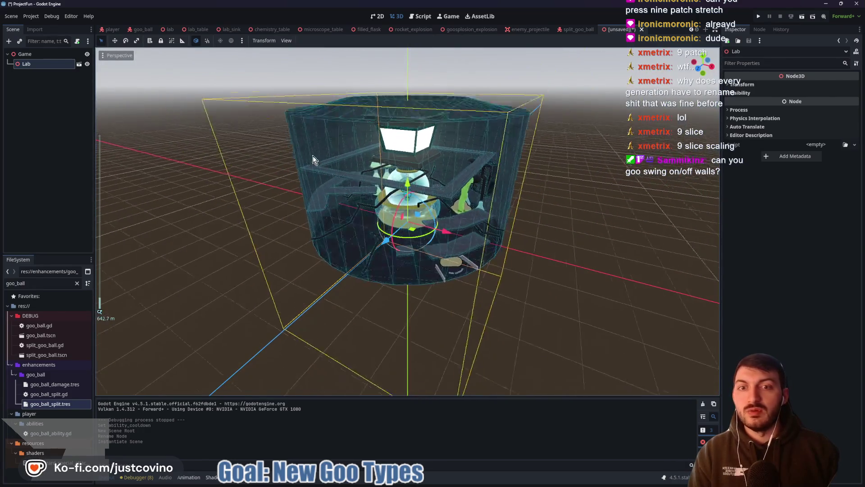
{"action": "mouse_move", "coordinate": [313, 156]}
{"action": "left_mouse_down"}
{"action": "mouse_move", "coordinate": [259, 174]}
{"action": "mouse_move", "coordinate": [344, 139]}
{"action": "mouse_move", "coordinate": [346, 150]}
{"action": "mouse_move", "coordinate": [280, 164]}
{"action": "left_mouse_up"}
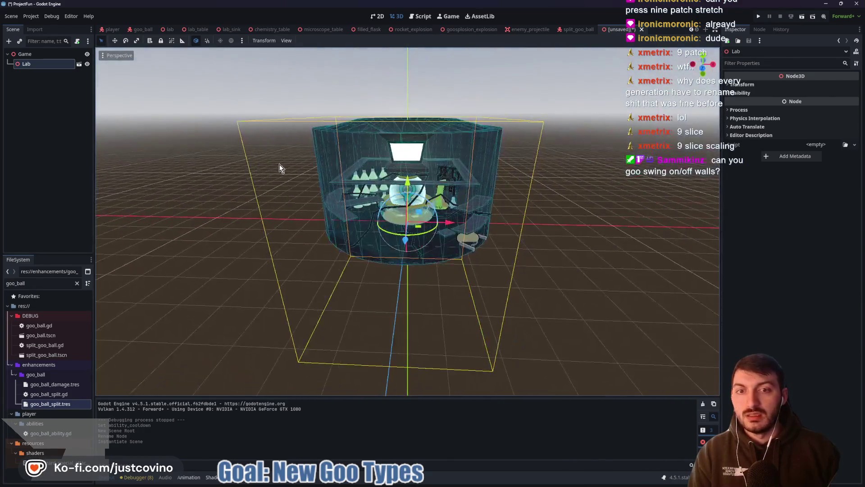
{"action": "scroll", "coordinate": [280, 165], "scroll_direction": "up", "scroll_amount": 6}
{"action": "left_click", "coordinate": [46, 55]}
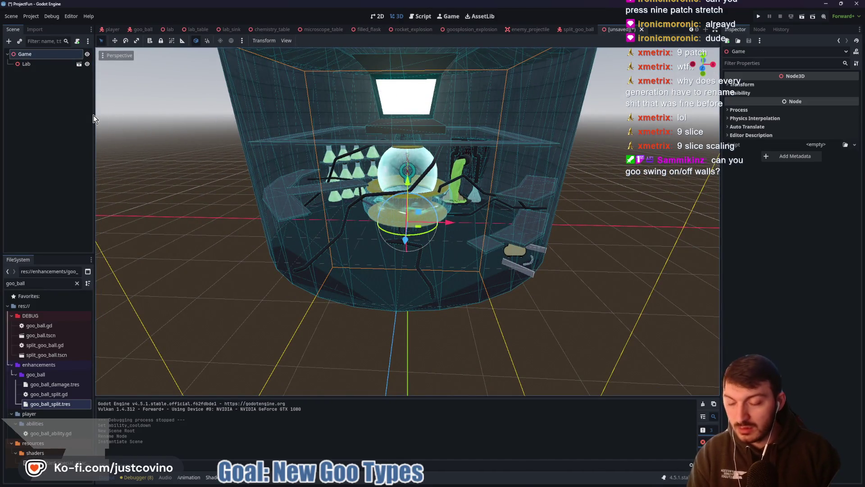
{"action": "key", "text": "ctrl+s"}
{"action": "left_click", "coordinate": [279, 133]}
{"action": "left_click", "coordinate": [279, 133]}
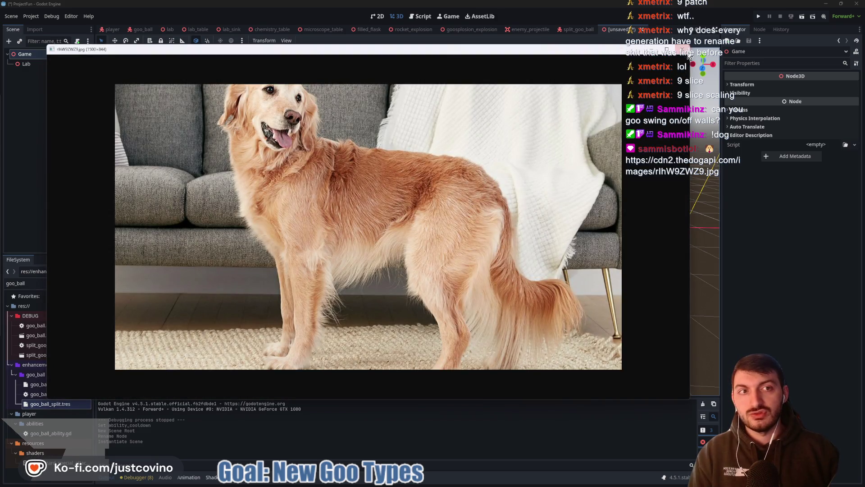
- Dismiss the covering image window and save the scene as game.tscn in res://
{"action": "left_click", "coordinate": [684, 49]}
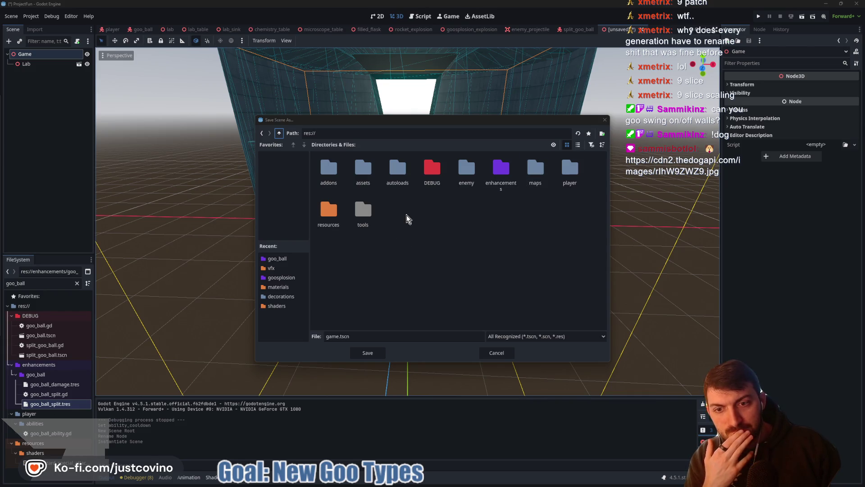
{"action": "left_click", "coordinate": [367, 353]}
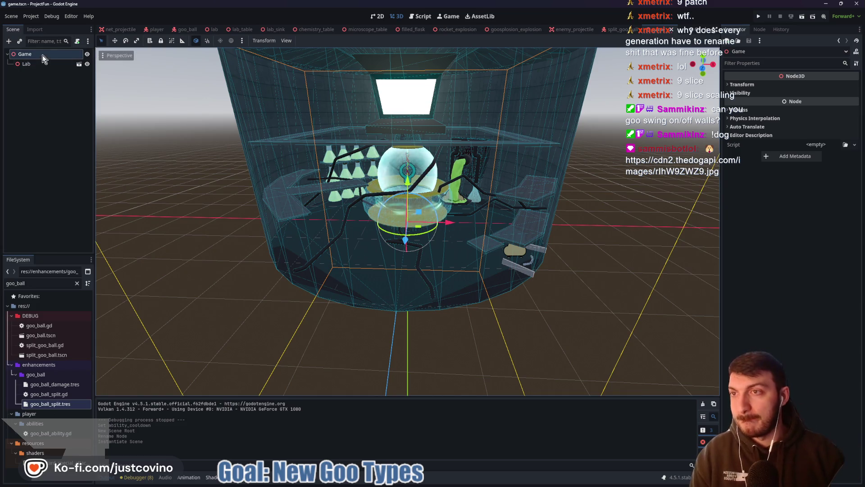
- Add a CanvasLayer under Game and rename it MainUI
{"action": "key", "text": "ctrl+a"}
{"action": "type", "text": "canvas"}
{"action": "left_click", "coordinate": [368, 217]}
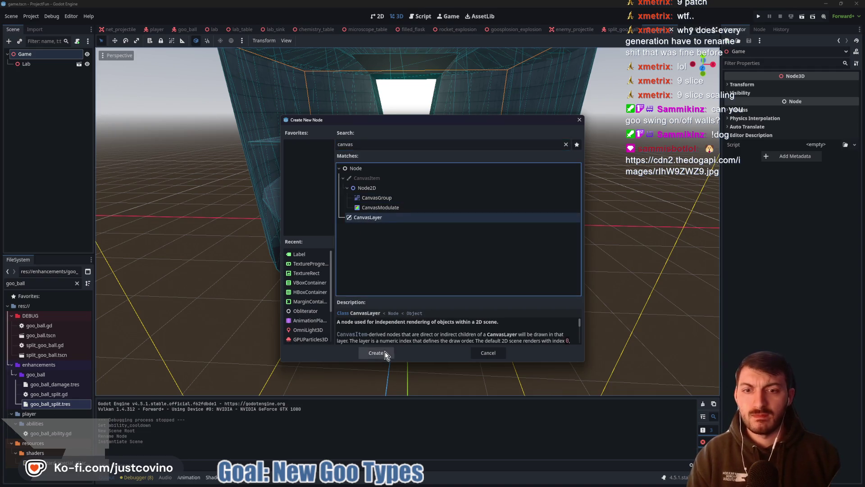
{"action": "left_click", "coordinate": [383, 352]}
{"action": "double_click", "coordinate": [52, 74]}
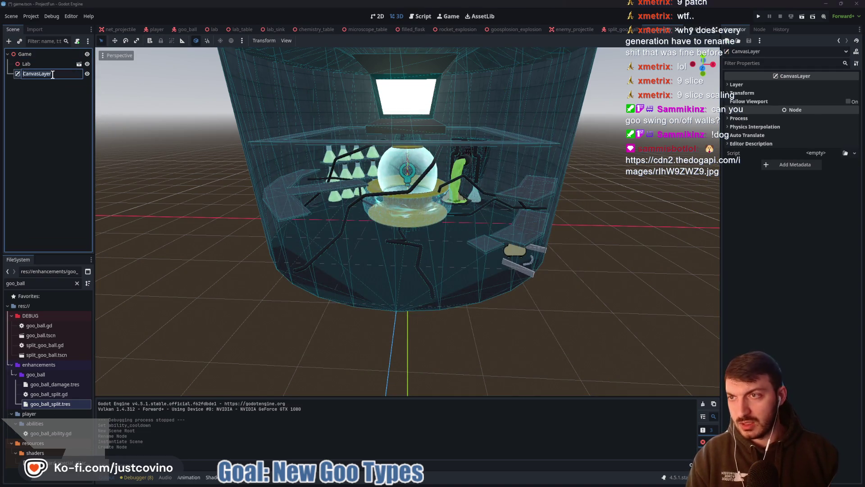
{"action": "type", "text": "MainUI"}
{"action": "key", "text": "Return"}
- Add a Control child under MainUI and stretch it with the Full Rect anchor preset
{"action": "key", "text": "ctrl+a"}
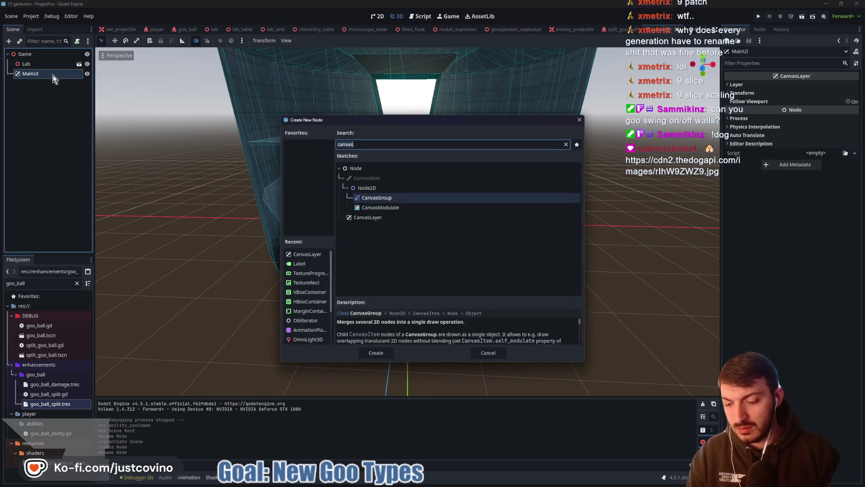
{"action": "type", "text": "control"}
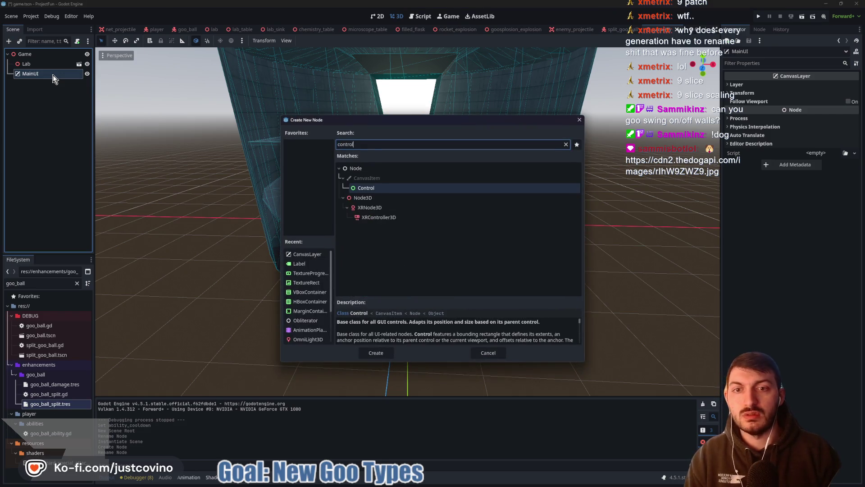
{"action": "key", "text": "Return"}
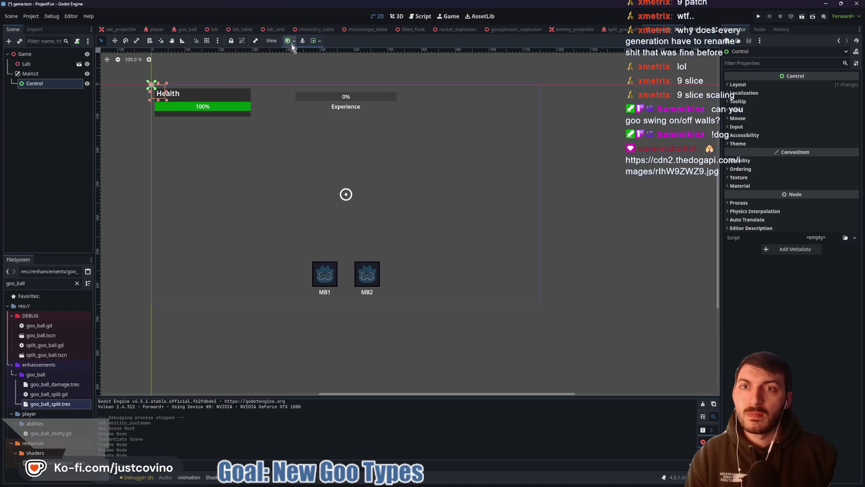
{"action": "left_click", "coordinate": [294, 42]}
{"action": "left_click", "coordinate": [329, 103]}
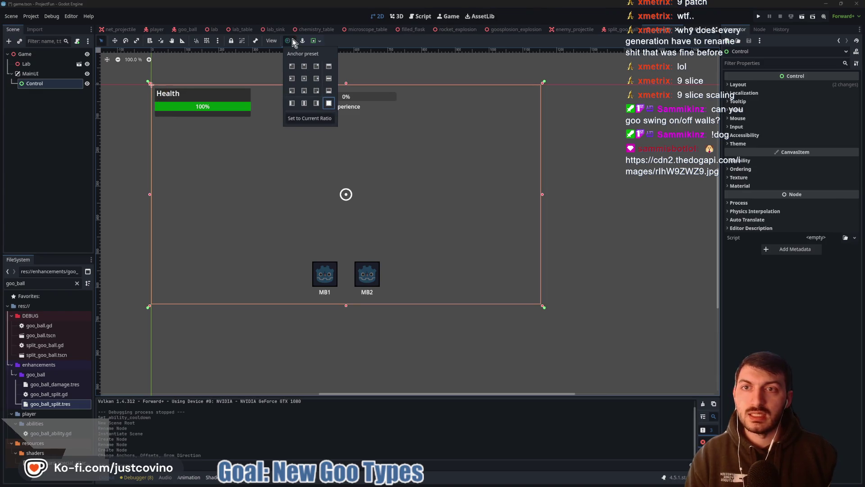
{"action": "left_click", "coordinate": [72, 105]}
{"action": "mouse_move", "coordinate": [138, 163]}
{"action": "left_mouse_down"}
{"action": "mouse_move", "coordinate": [170, 164]}
{"action": "mouse_move", "coordinate": [195, 178]}
{"action": "left_mouse_up"}
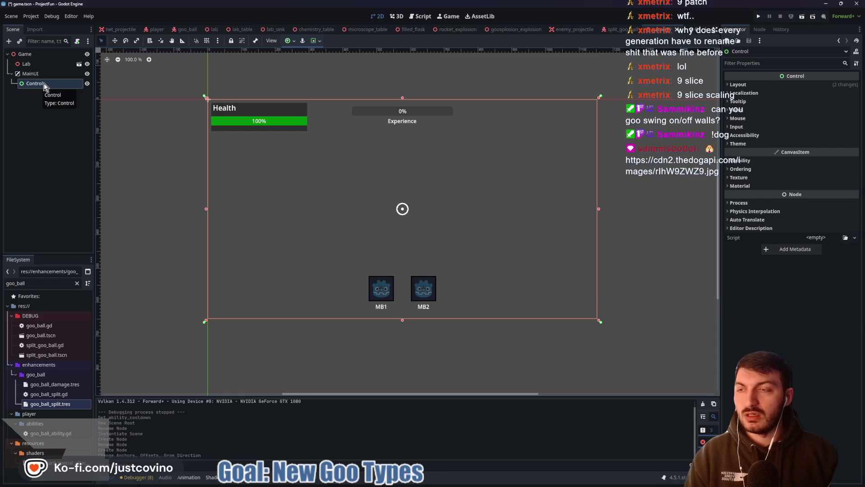
{"action": "double_click", "coordinate": [44, 83]}
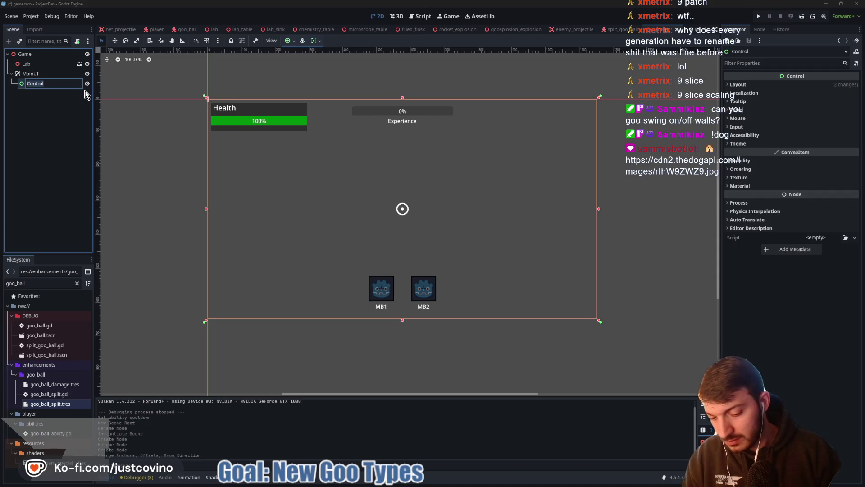
- Rename the Control to MainMenu and give it a PanelContainer child anchored Full Rect
{"action": "type", "text": "MainMenu"}
{"action": "key", "text": "Return"}
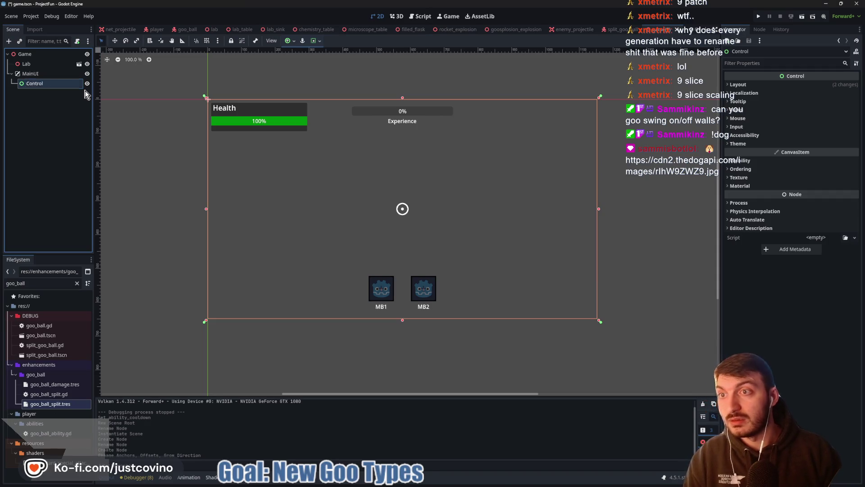
{"action": "key", "text": "ctrl+a"}
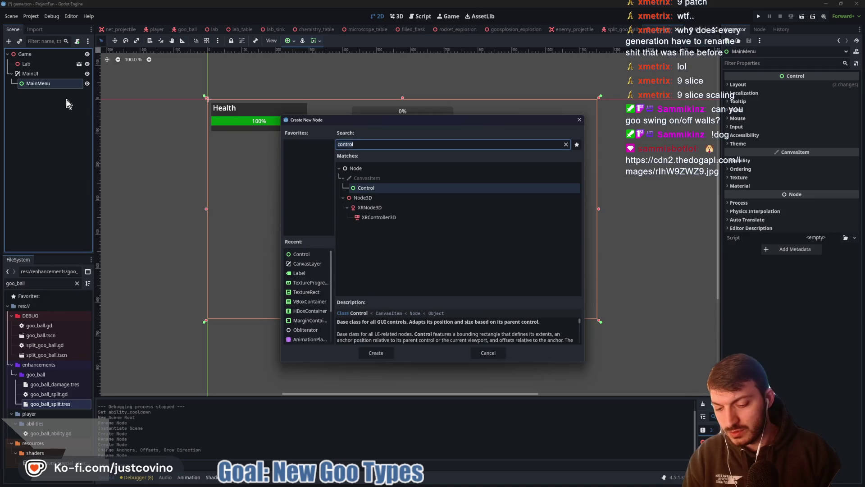
{"action": "type", "text": "panelcontainer"}
{"action": "key", "text": "Return"}
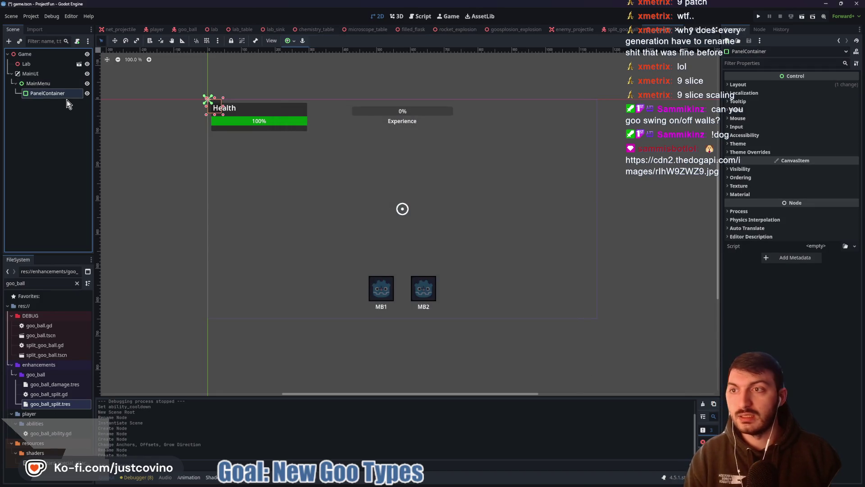
{"action": "left_click", "coordinate": [291, 40]}
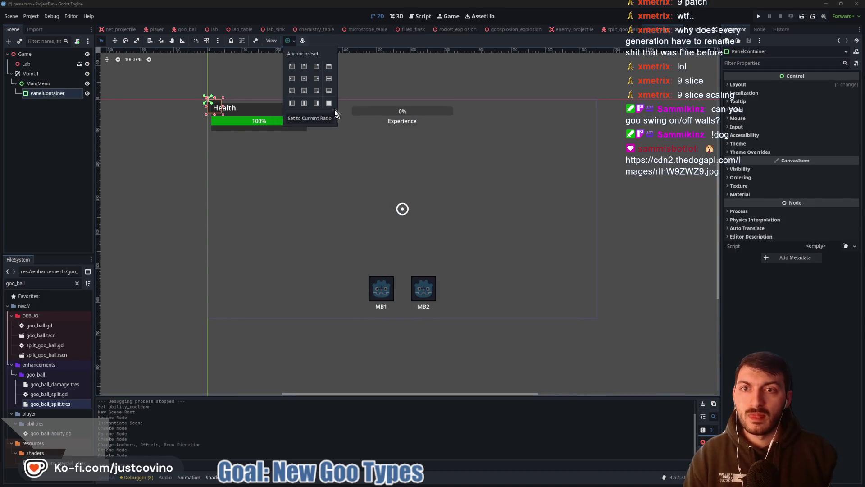
{"action": "left_click", "coordinate": [329, 103]}
{"action": "left_click", "coordinate": [293, 39]}
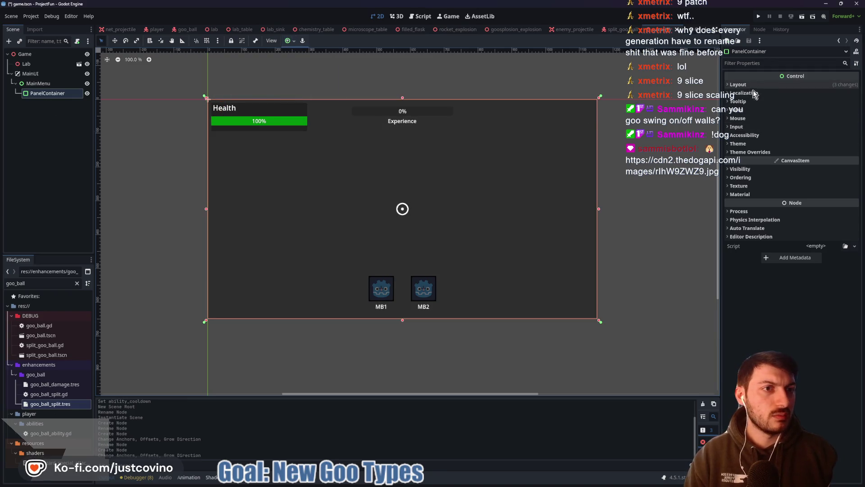
{"action": "left_click", "coordinate": [761, 152]}
- Give the PanelContainer's Panel style override a new StyleBoxFlat
{"action": "left_click", "coordinate": [767, 161]}
{"action": "left_click", "coordinate": [821, 172]}
{"action": "left_click", "coordinate": [838, 183]}
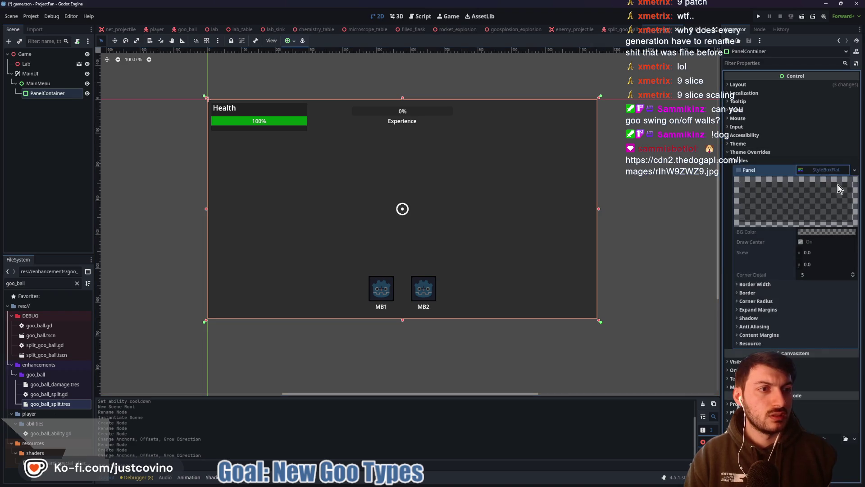
{"action": "left_click", "coordinate": [823, 170]}
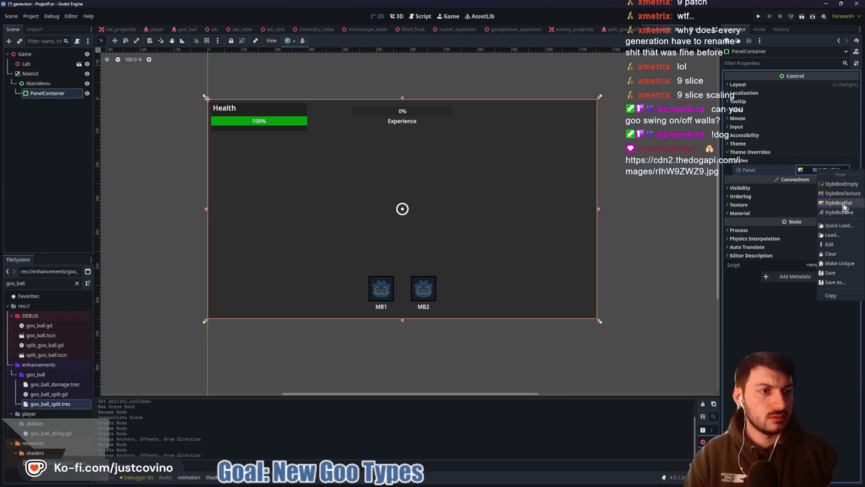
{"action": "left_click", "coordinate": [827, 194]}
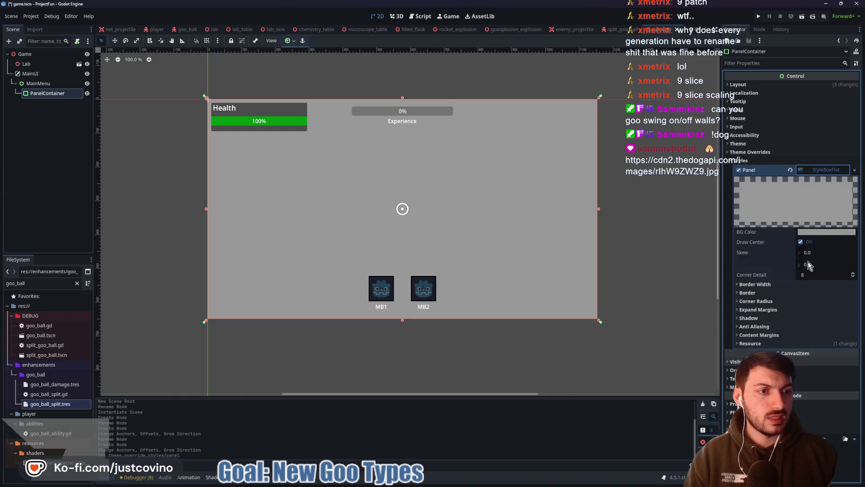
- Set MainUI's Layer to 5 so the menu covers the HUD, and save game.tscn
{"action": "left_click", "coordinate": [31, 73]}
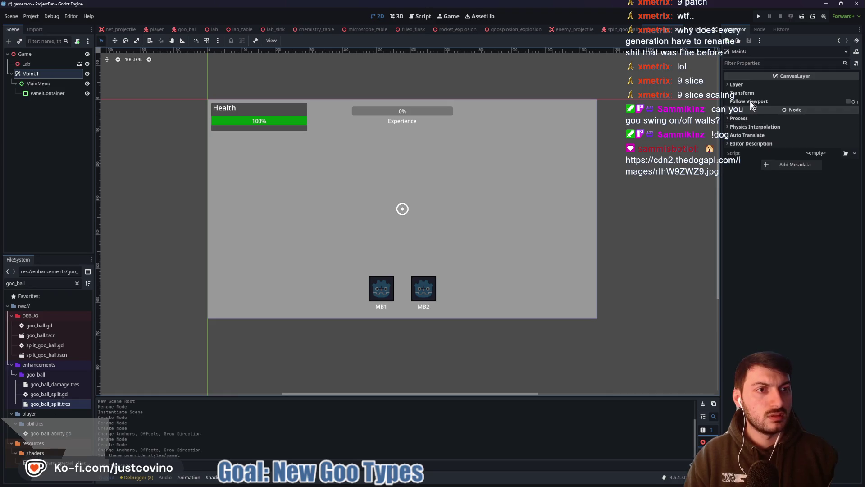
{"action": "mouse_move", "coordinate": [740, 99]}
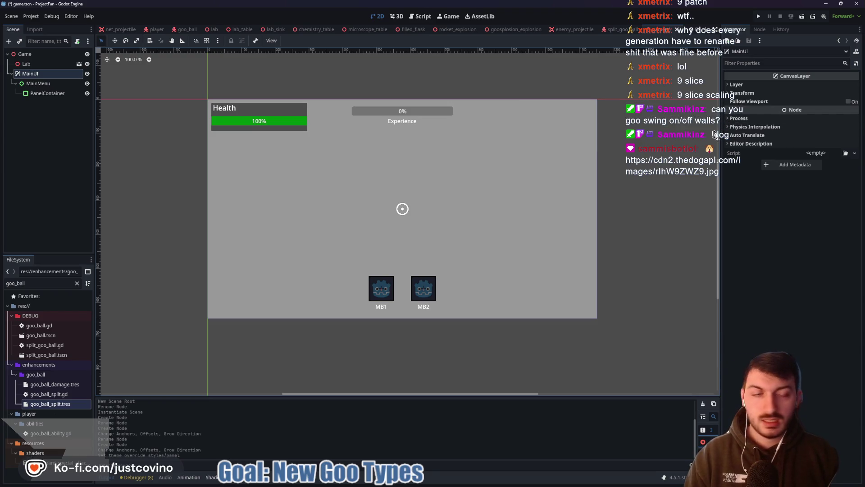
{"action": "left_click", "coordinate": [752, 85]}
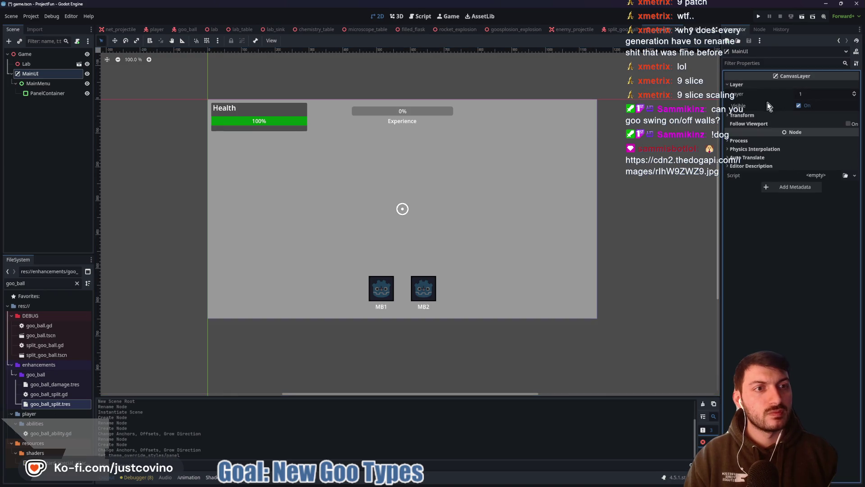
{"action": "left_click", "coordinate": [741, 85]}
{"action": "left_click", "coordinate": [741, 85]}
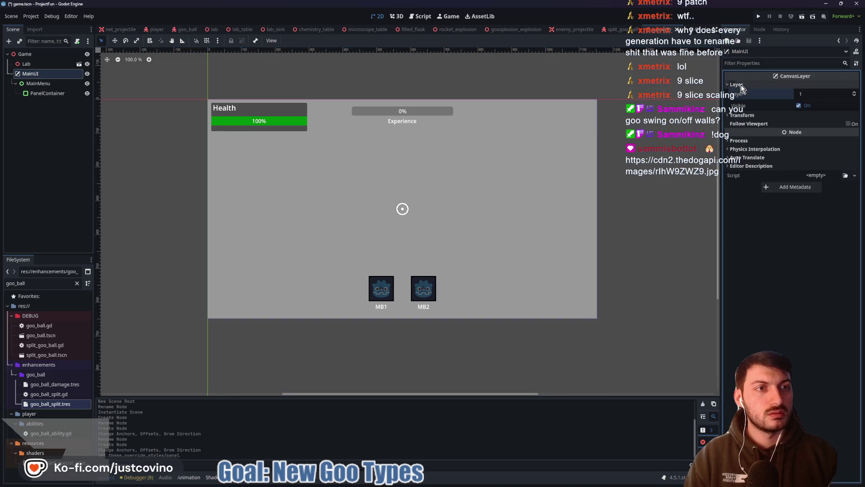
{"action": "mouse_move", "coordinate": [744, 99]}
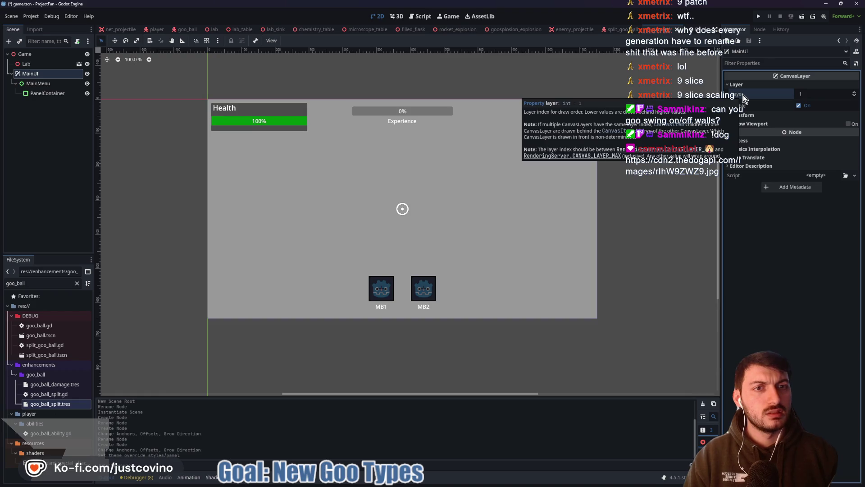
{"action": "left_click", "coordinate": [827, 94]}
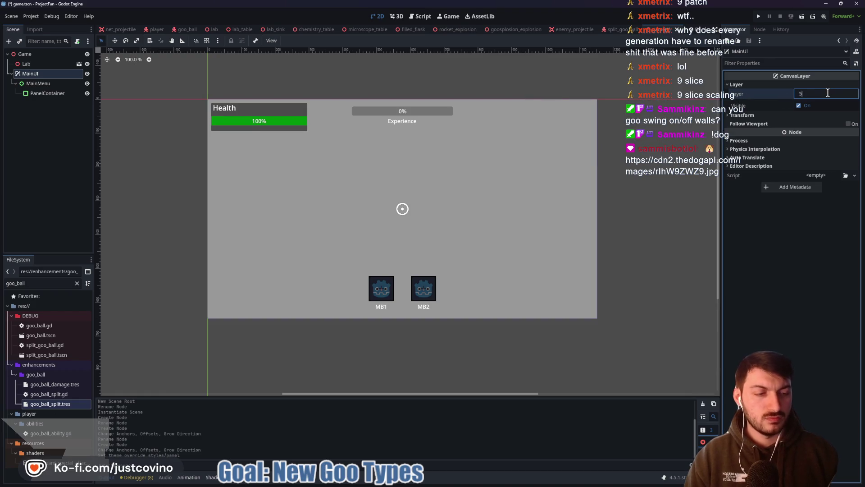
{"action": "key", "text": "Return"}
{"action": "left_click", "coordinate": [51, 157]}
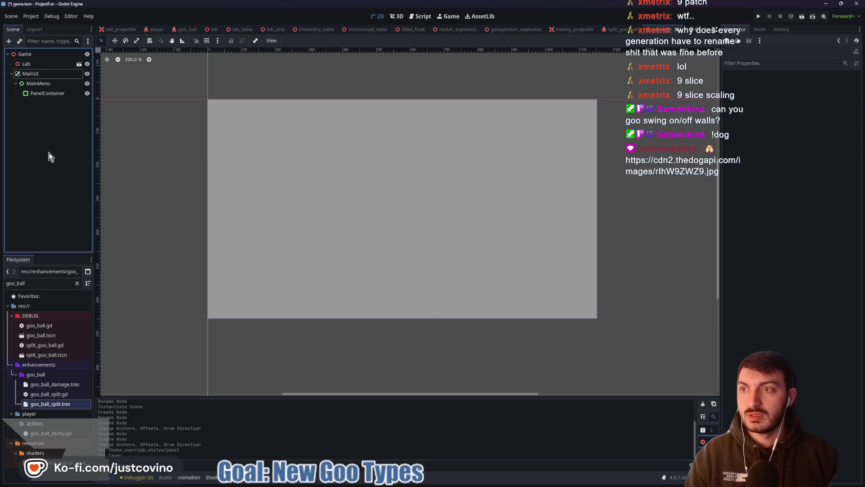
{"action": "key", "text": "ctrl+s"}
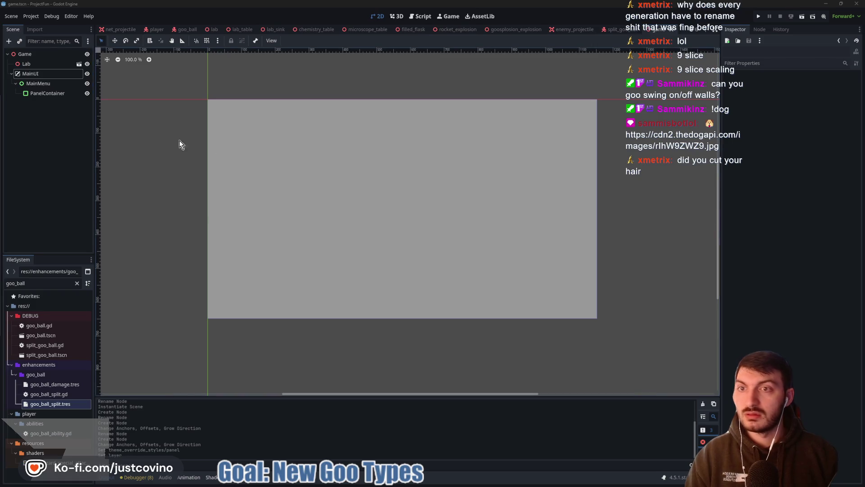
- Change the PanelContainer's StyleBoxFlat background colour to dark grey and save game.tscn
{"action": "left_click", "coordinate": [47, 93]}
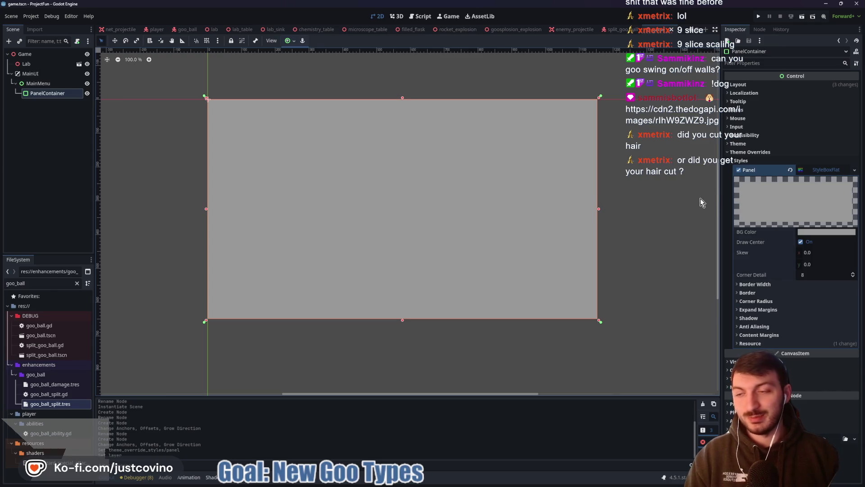
{"action": "left_click", "coordinate": [821, 231]}
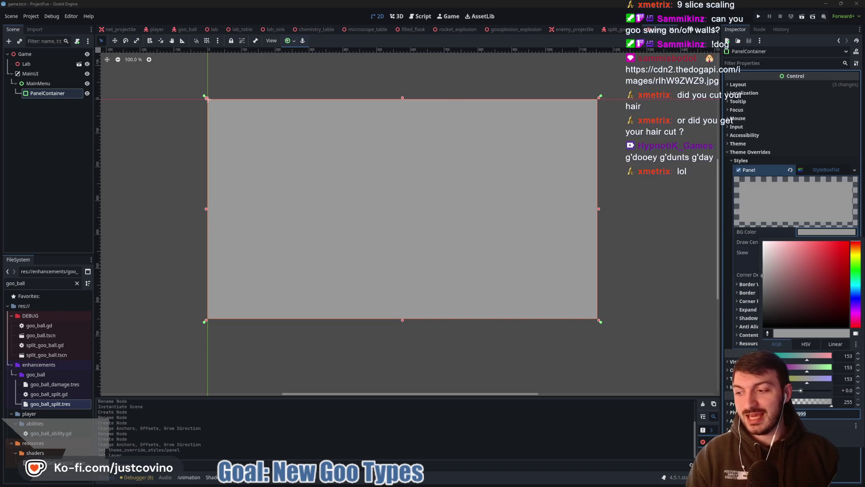
{"action": "key", "text": "Escape"}
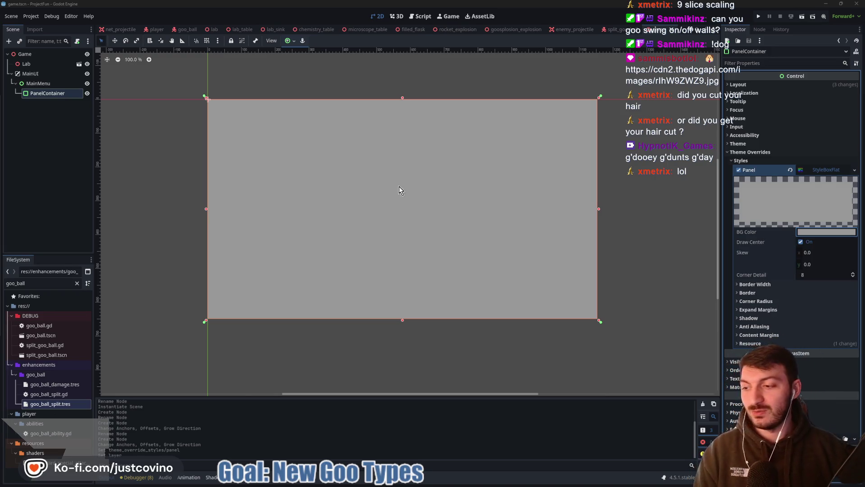
{"action": "left_click", "coordinate": [821, 233]}
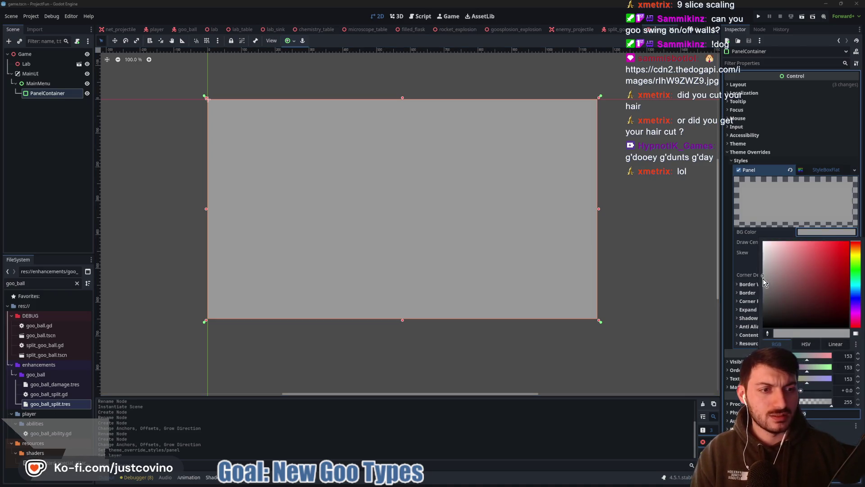
{"action": "left_click_drag", "start_coordinate": [765, 283], "coordinate": [764, 303]}
{"action": "left_click", "coordinate": [483, 218]}
{"action": "key", "text": "ctrl+s"}
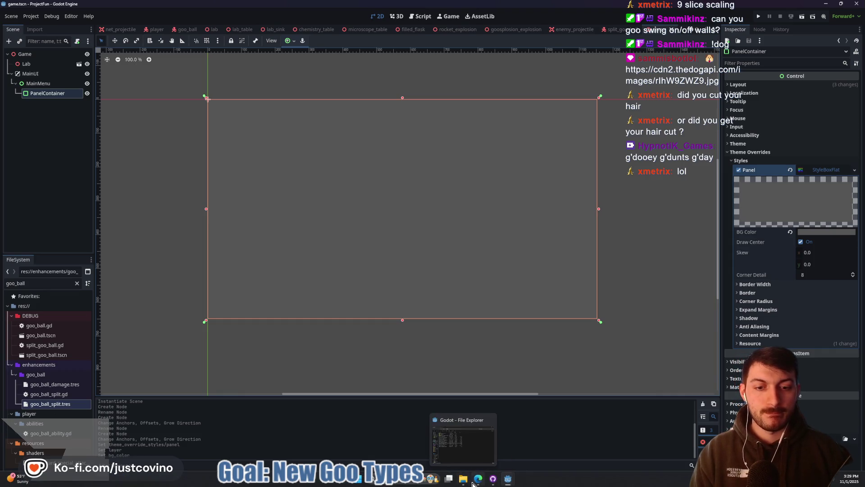
- In a new Chrome tab, search 'google font' and open the Google Fonts site
{"action": "left_click", "coordinate": [478, 479]}
{"action": "left_click", "coordinate": [229, 71]}
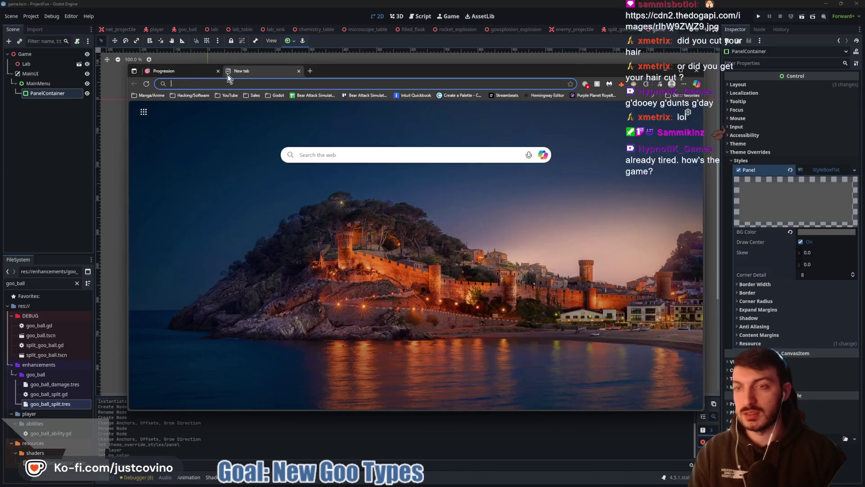
{"action": "type", "text": "goo"}
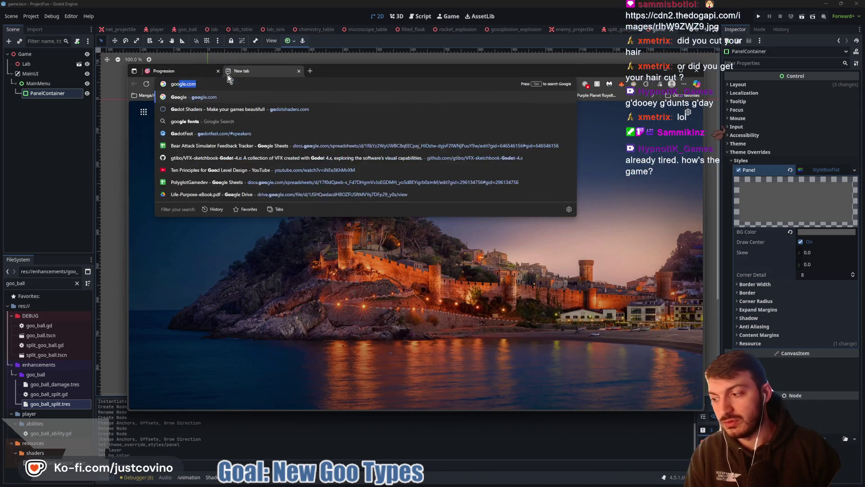
{"action": "type", "text": "gle font"}
{"action": "key", "text": "Return"}
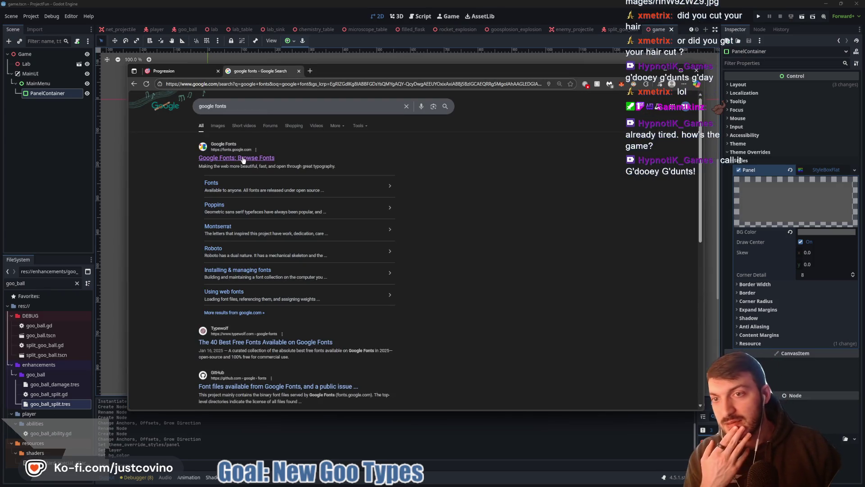
{"action": "left_click", "coordinate": [243, 159]}
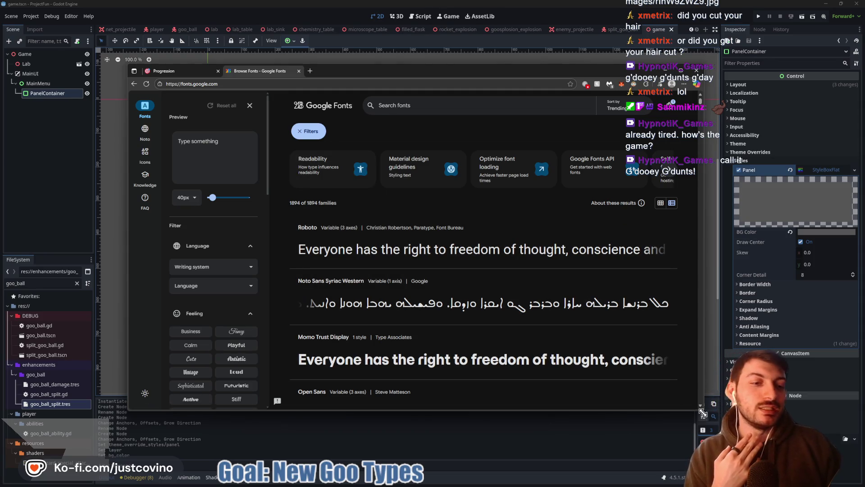
- Enlarge the browser window and move it up and to the left
{"action": "mouse_move", "coordinate": [702, 410]}
{"action": "left_mouse_down"}
{"action": "mouse_move", "coordinate": [804, 446]}
{"action": "mouse_move", "coordinate": [864, 454]}
{"action": "left_mouse_up"}
{"action": "left_click_drag", "start_coordinate": [541, 71], "coordinate": [462, 39]}
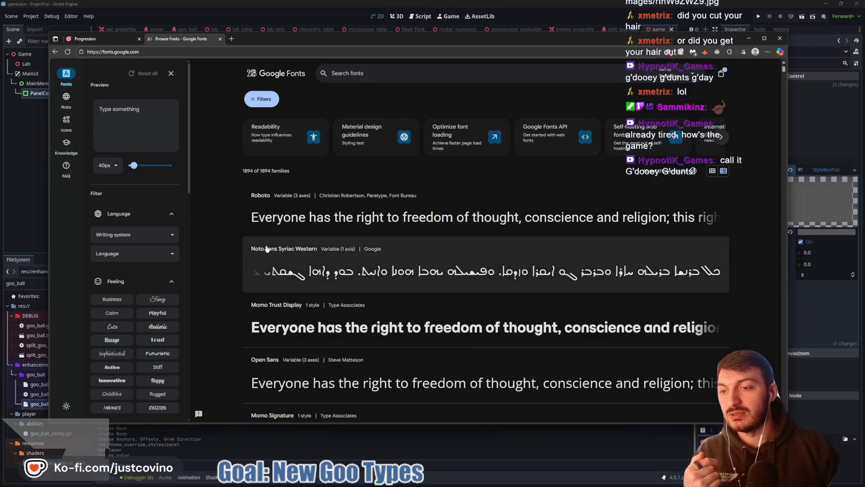
{"action": "left_click", "coordinate": [368, 77]}
- Search the font catalogue for 'goo', then 'slime', then 'drip'
{"action": "type", "text": "goo"}
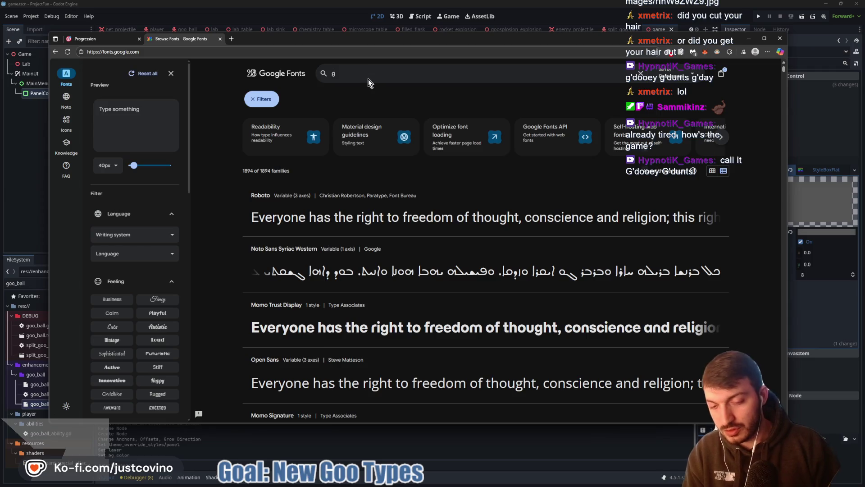
{"action": "key", "text": "Return"}
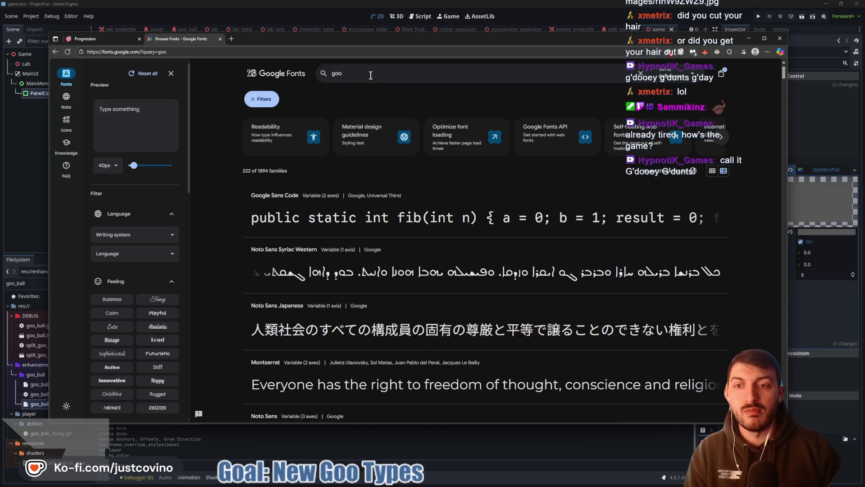
{"action": "key", "text": "BackSpace"}
{"action": "key", "text": "BackSpace"}
{"action": "key", "text": "BackSpace"}
{"action": "type", "text": "slime"}
{"action": "key", "text": "Return"}
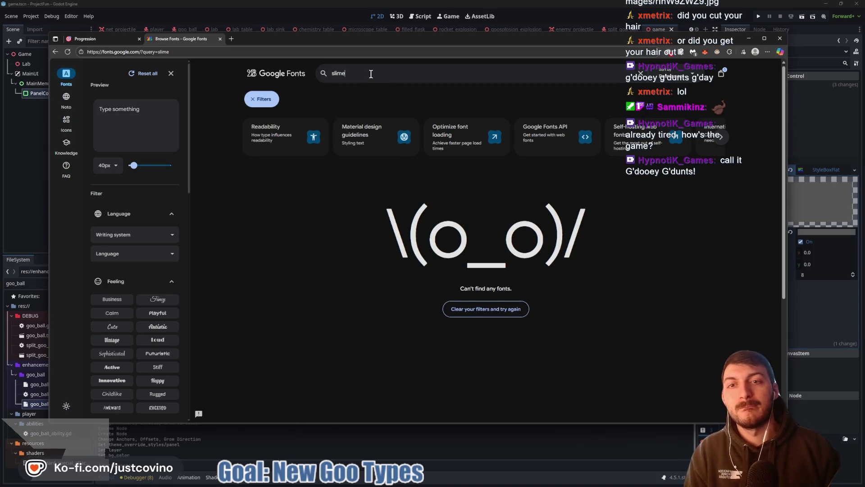
{"action": "key", "text": "BackSpace"}
{"action": "type", "text": "drip"}
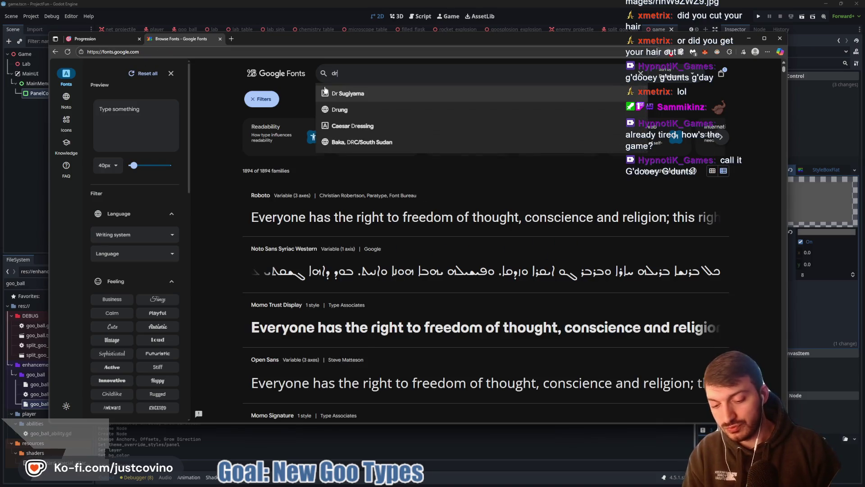
{"action": "key", "text": "Return"}
- Search fonts for 'wet' and open the Rubik Wet Paint specimen page
{"action": "double_click", "coordinate": [318, 75]}
{"action": "type", "text": "wet"}
{"action": "key", "text": "Return"}
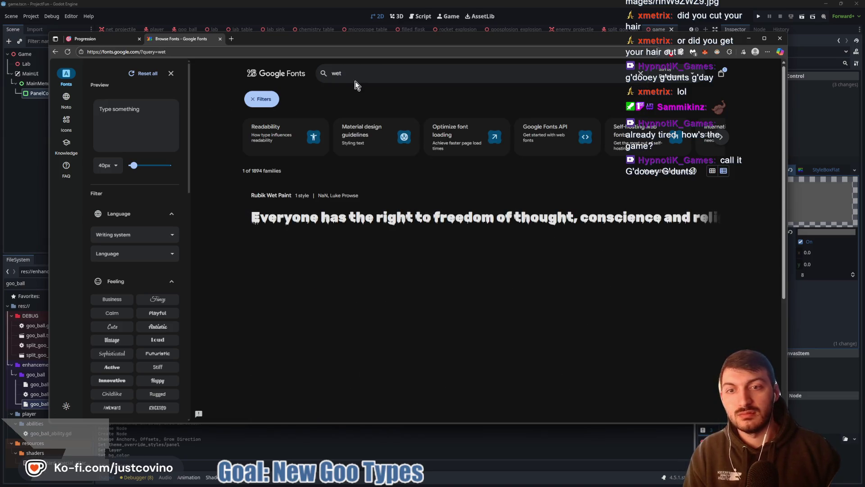
{"action": "left_click", "coordinate": [376, 224]}
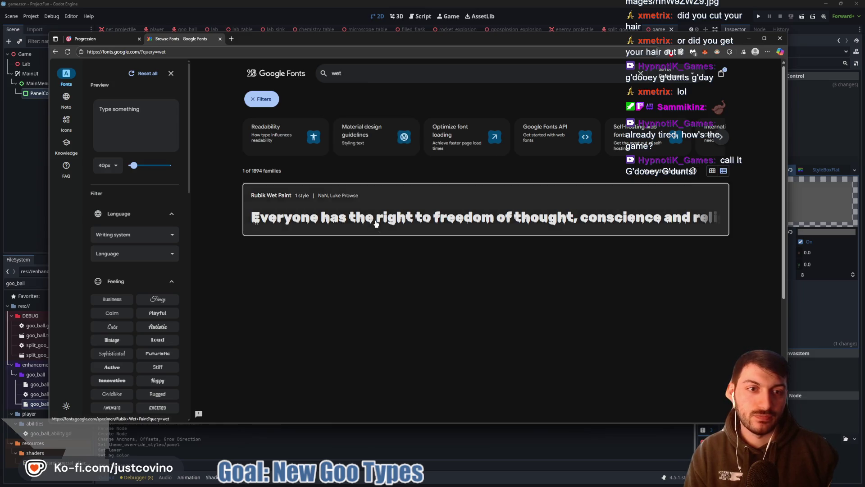
{"action": "left_click", "coordinate": [252, 354]}
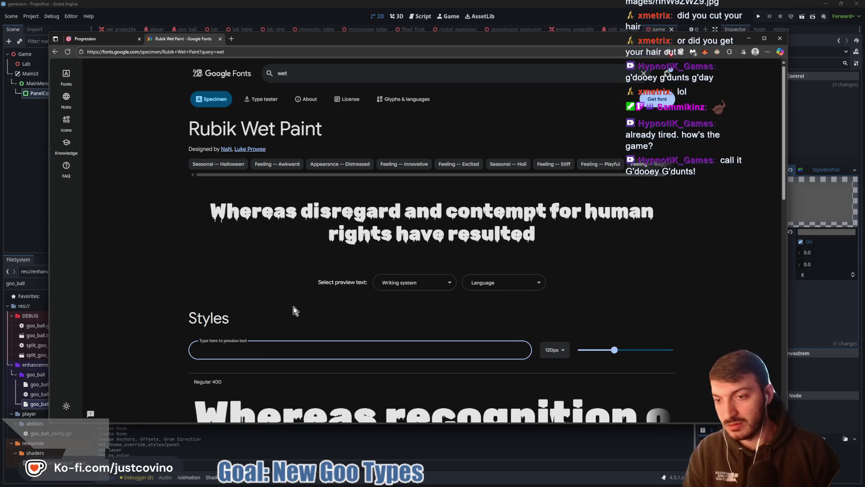
- Enter 'Goo Game' as the Rubik Wet Paint preview text and view it large
{"action": "type", "text": "Goo Game"}
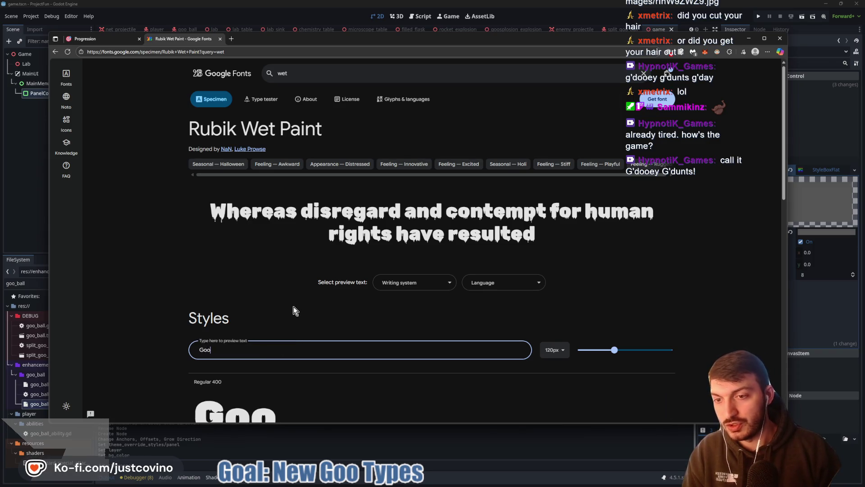
{"action": "scroll", "coordinate": [293, 306], "scroll_direction": "down", "scroll_amount": 2}
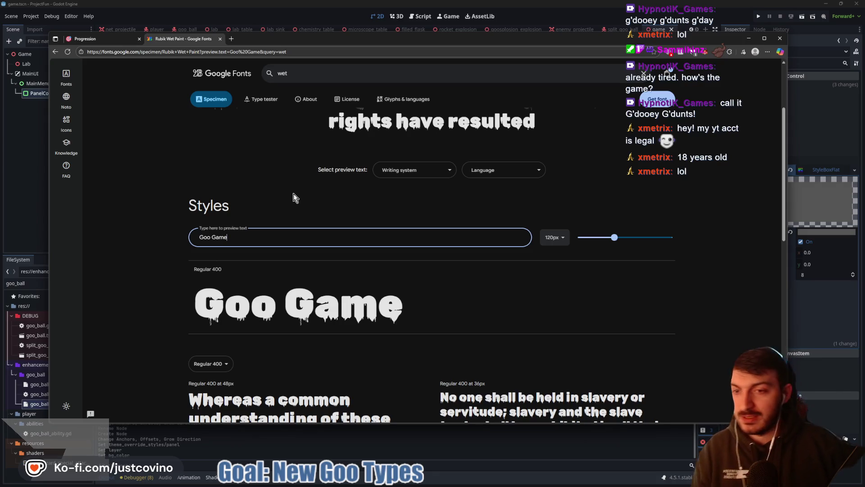
{"action": "triple_click", "coordinate": [253, 236]}
{"action": "left_click", "coordinate": [248, 237]}
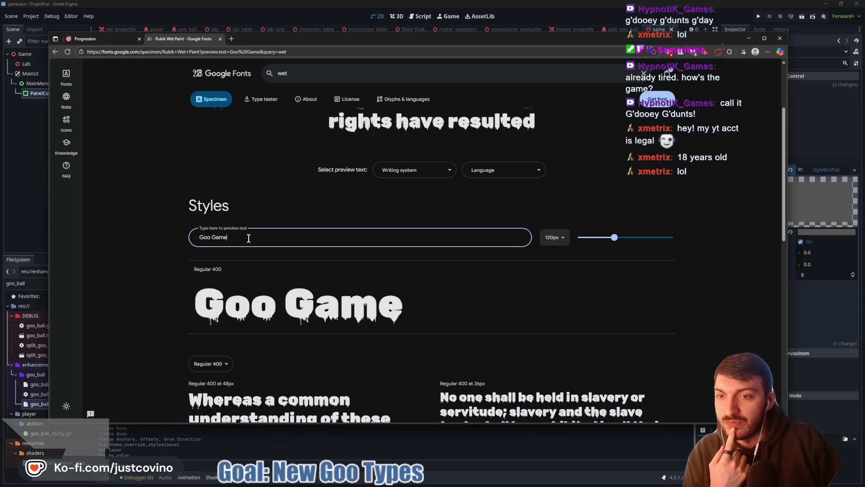
{"action": "left_click_drag", "start_coordinate": [247, 237], "coordinate": [187, 236]}
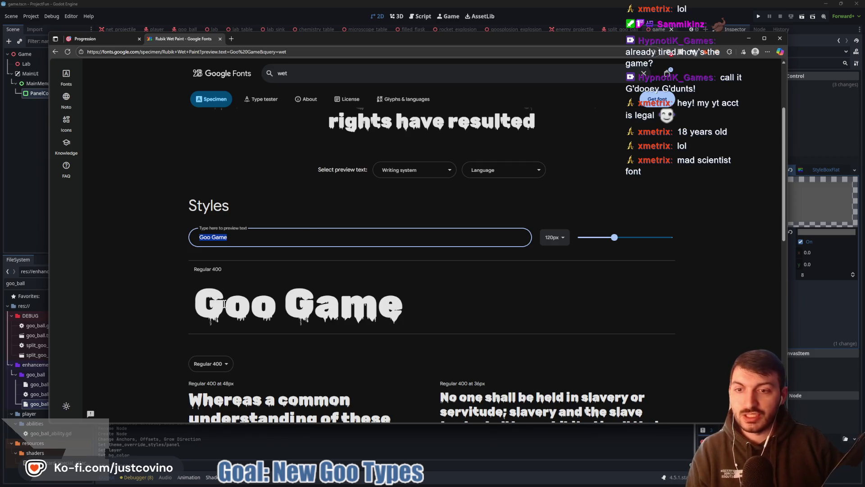
{"action": "scroll", "coordinate": [342, 225], "scroll_direction": "up", "scroll_amount": 3}
{"action": "scroll", "coordinate": [338, 252], "scroll_direction": "down", "scroll_amount": 2}
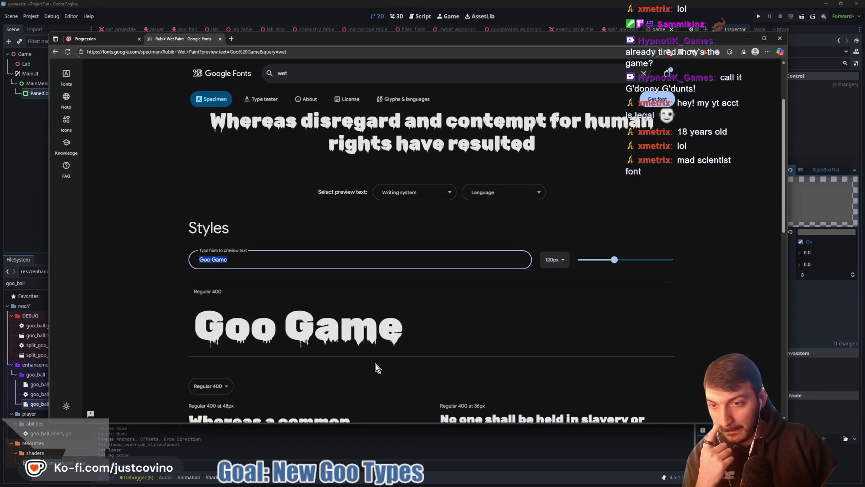
{"action": "left_click", "coordinate": [245, 259]}
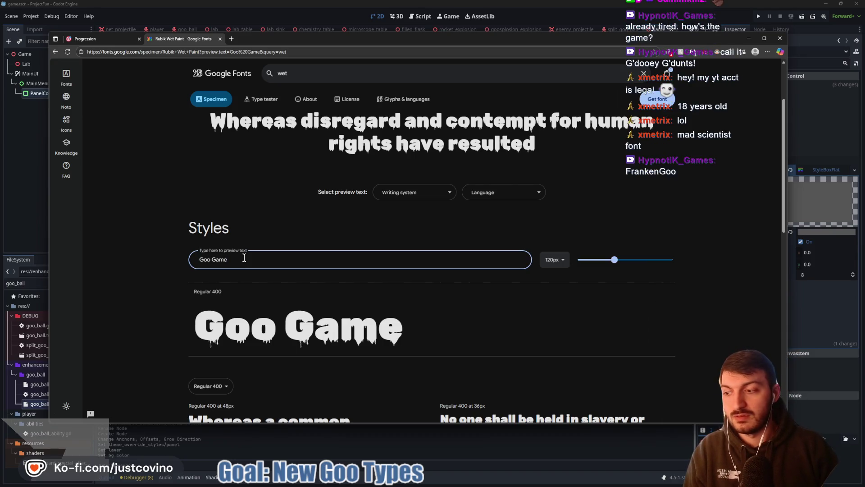
- Try 'FrankenGoo' and 'Gootastrophy' as preview titles, clear the preview, then open a new tab
{"action": "key", "text": "BackSpace"}
{"action": "key", "text": "BackSpace"}
{"action": "key", "text": "BackSpace"}
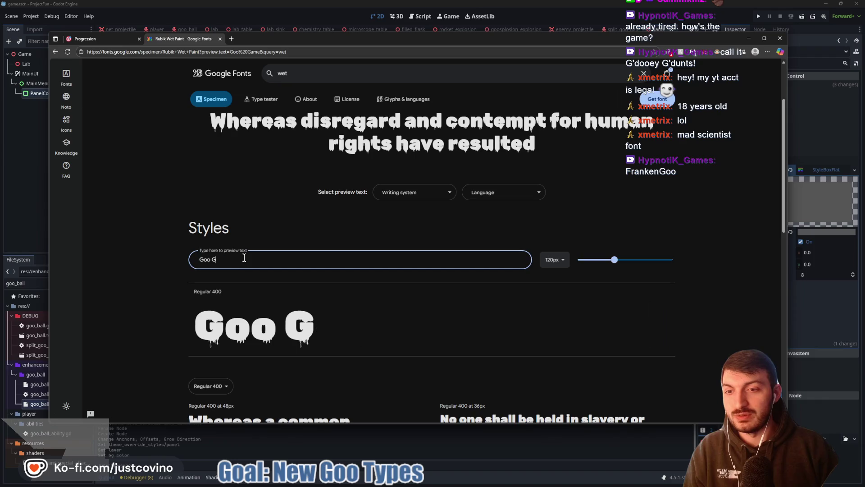
{"action": "key", "text": "BackSpace"}
{"action": "key", "text": "BackSpace"}
{"action": "key", "text": "BackSpace"}
{"action": "type", "text": "Fra"}
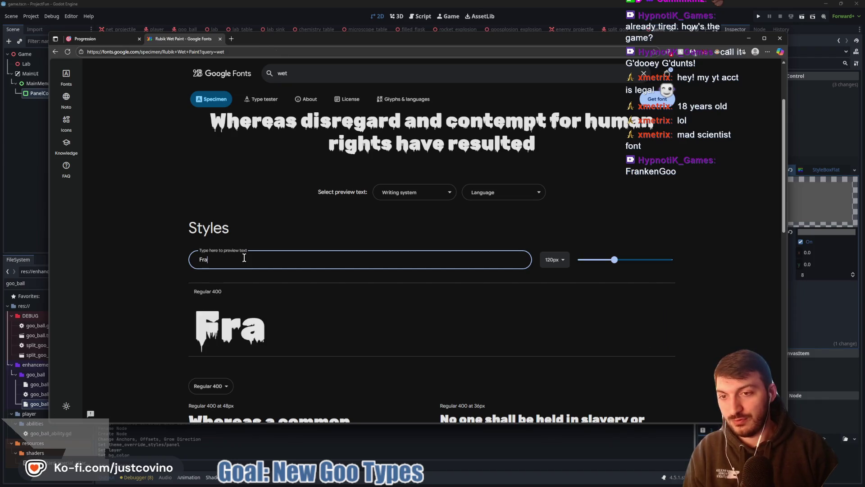
{"action": "type", "text": "nkenGoo"}
{"action": "key", "text": "BackSpace"}
{"action": "key", "text": "BackSpace"}
{"action": "key", "text": "BackSpace"}
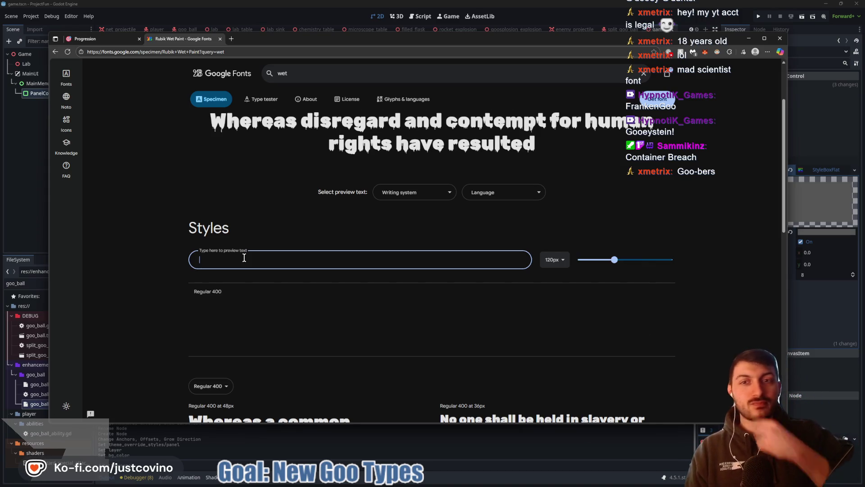
{"action": "type", "text": "G"}
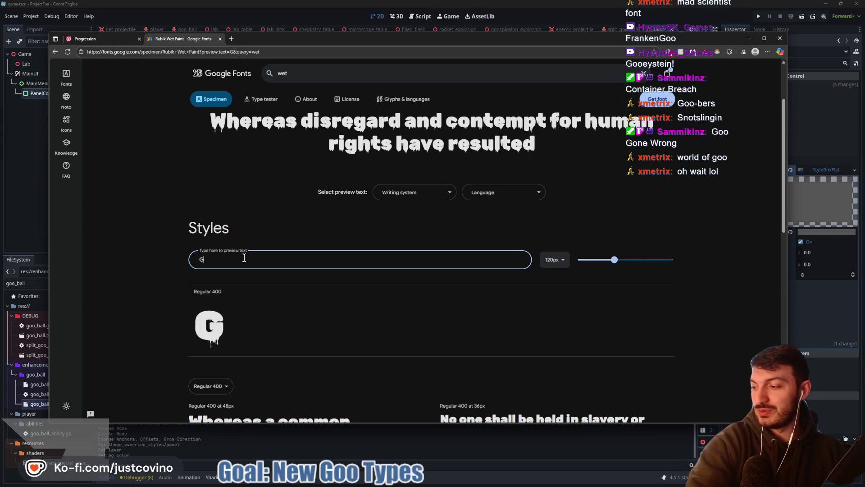
{"action": "type", "text": "o"}
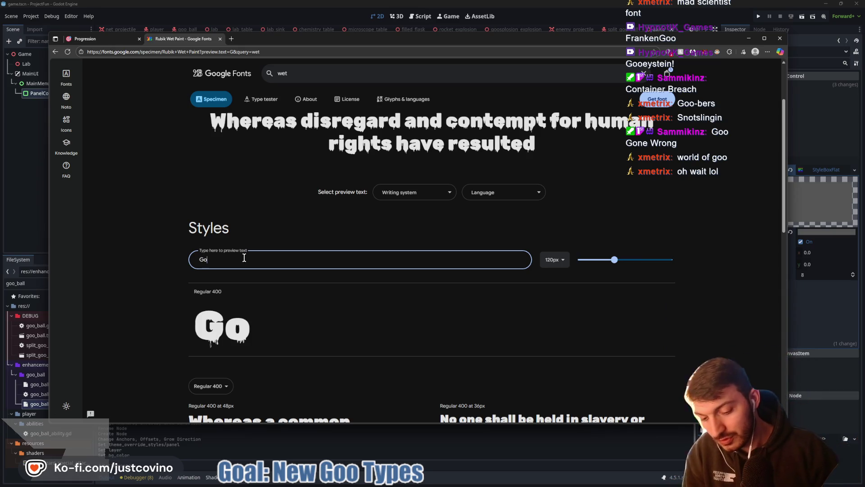
{"action": "type", "text": "otastrophy"}
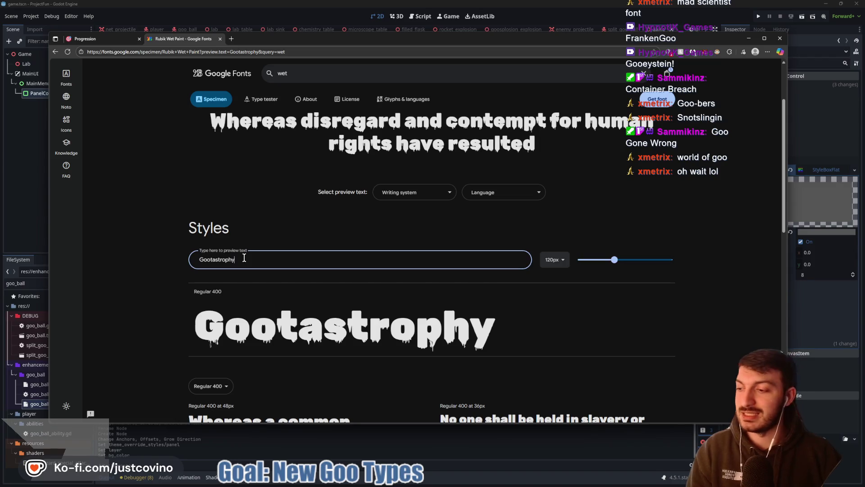
{"action": "key", "text": "BackSpace"}
{"action": "key", "text": "BackSpace"}
{"action": "key", "text": "BackSpace"}
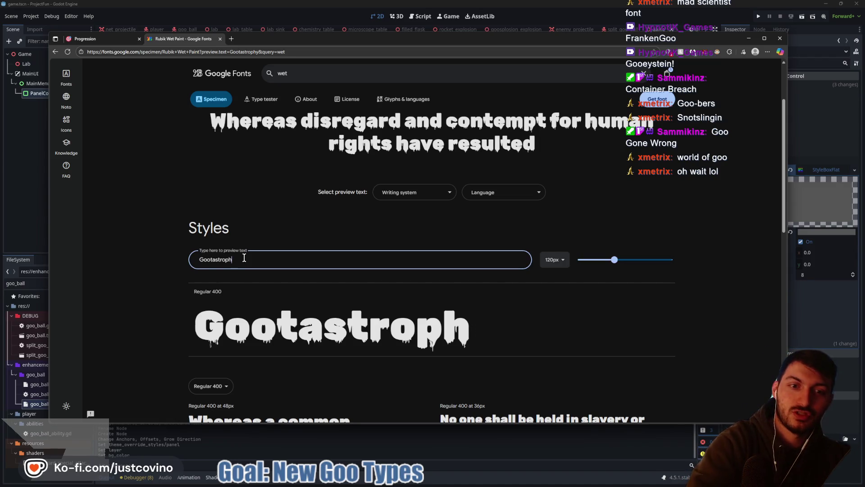
{"action": "key", "text": "BackSpace"}
{"action": "key", "text": "BackSpace"}
{"action": "key", "text": "BackSpace"}
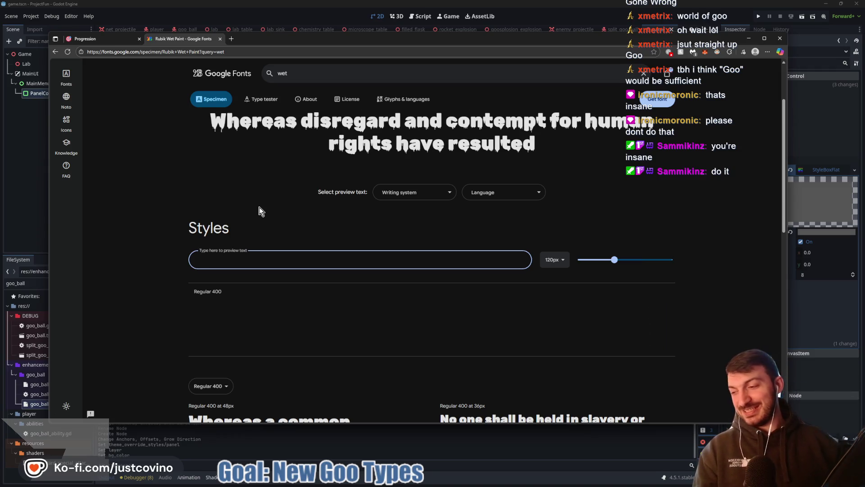
{"action": "left_click", "coordinate": [231, 38]}
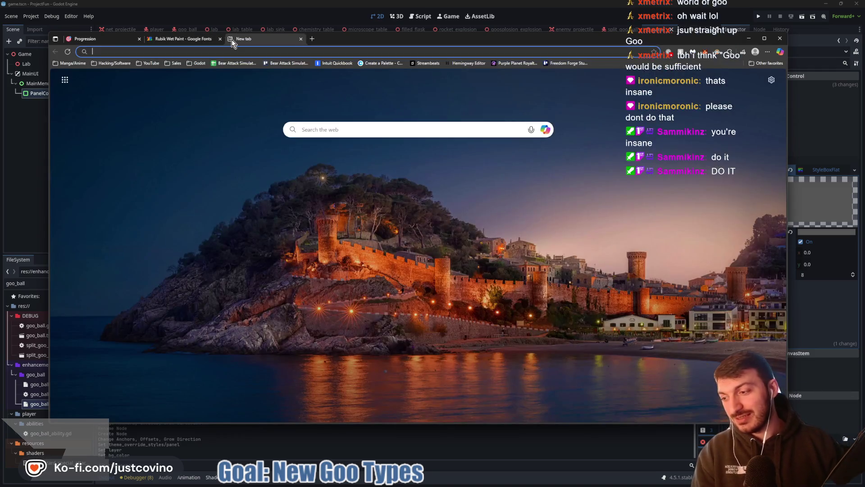
- Start a ChatGPT request for a goo game name, then close that tab unsent
{"action": "type", "text": "chatgpt.com"}
{"action": "key", "text": "Return"}
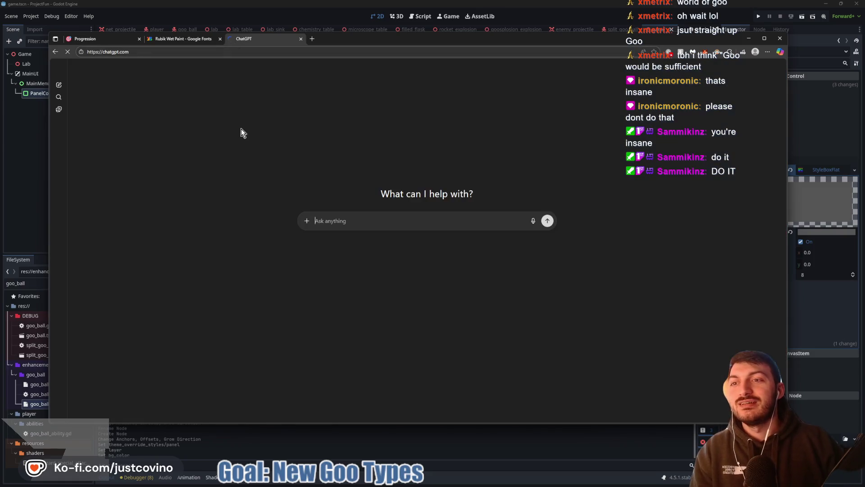
{"action": "type", "text": "Hey. I nee"}
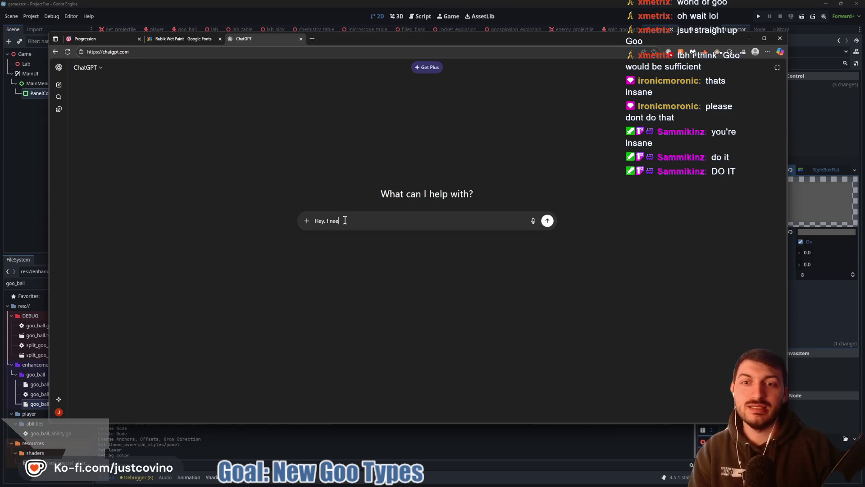
{"action": "type", "text": "d a name for a goo"}
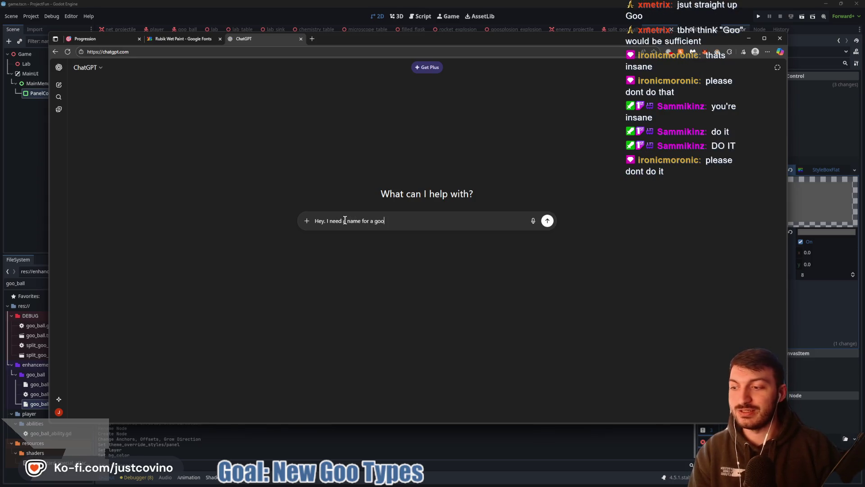
{"action": "type", "text": " game"}
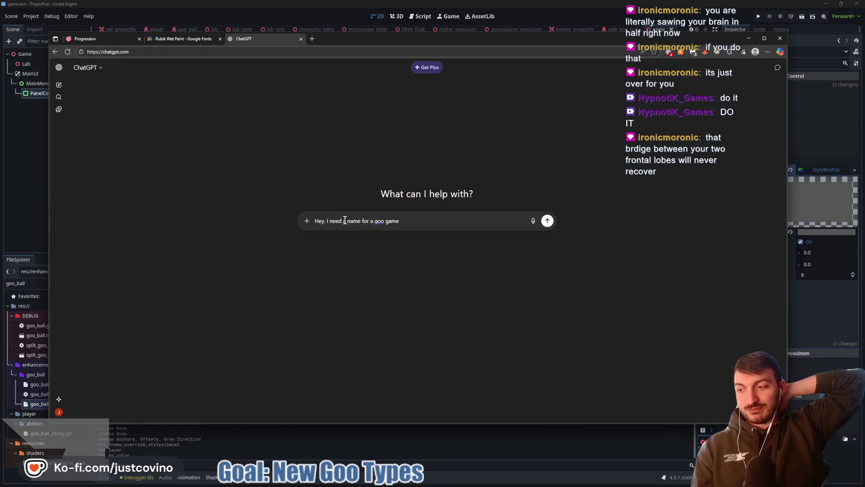
{"action": "key", "text": "ctrl+w"}
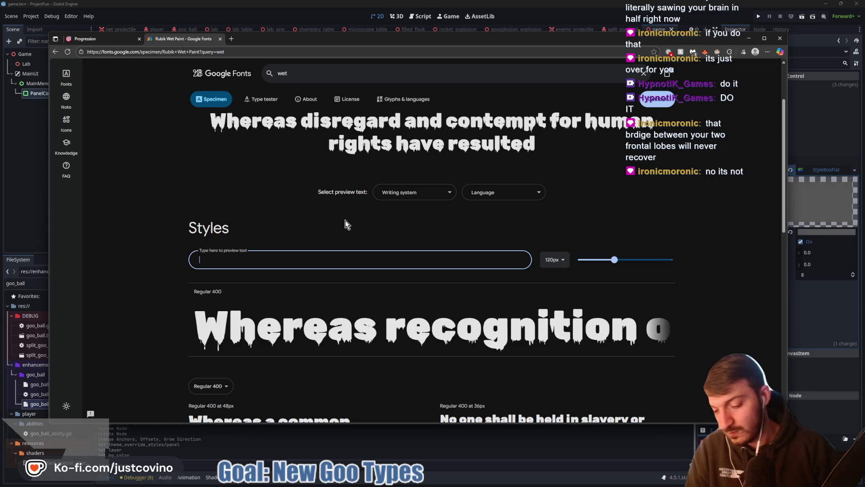
- Try 'Science Goo' and 'Goo Game', then preview 'Get Goo'd!' in Rubik Wet Paint
{"action": "type", "text": "Scie"}
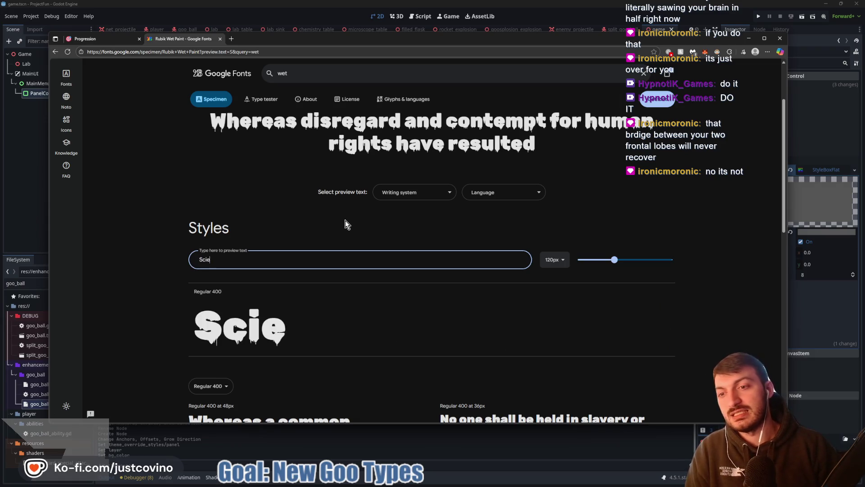
{"action": "type", "text": "nce Goo"}
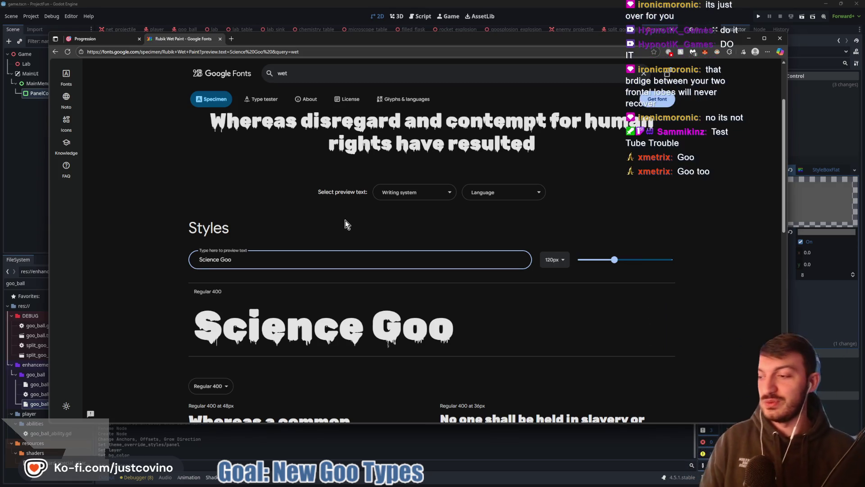
{"action": "key", "text": "ctrl+a"}
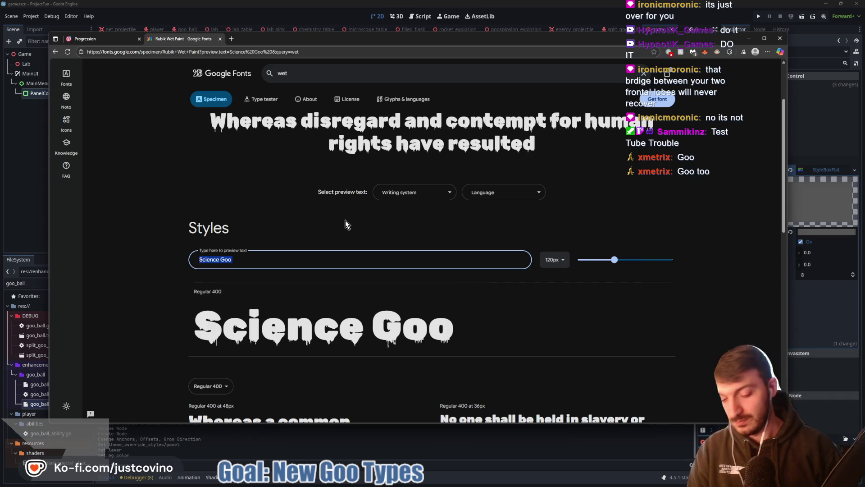
{"action": "type", "text": "Goo Game"}
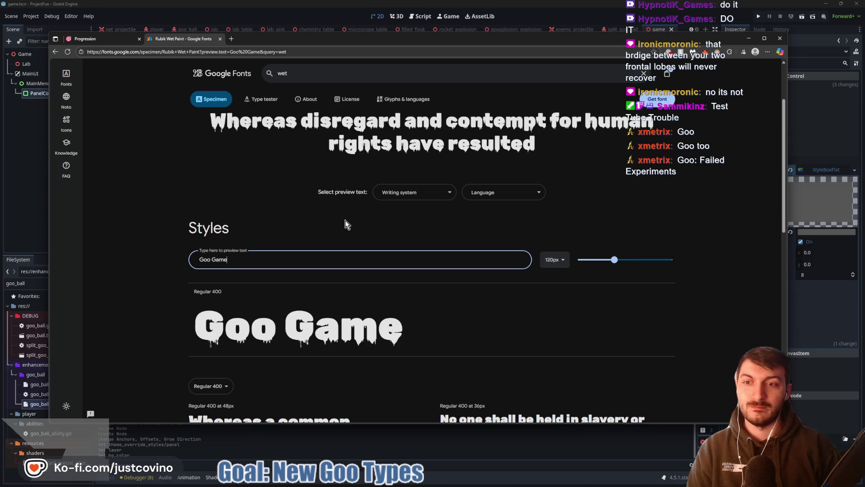
{"action": "key", "text": "BackSpace"}
{"action": "key", "text": "BackSpace"}
{"action": "key", "text": "BackSpace"}
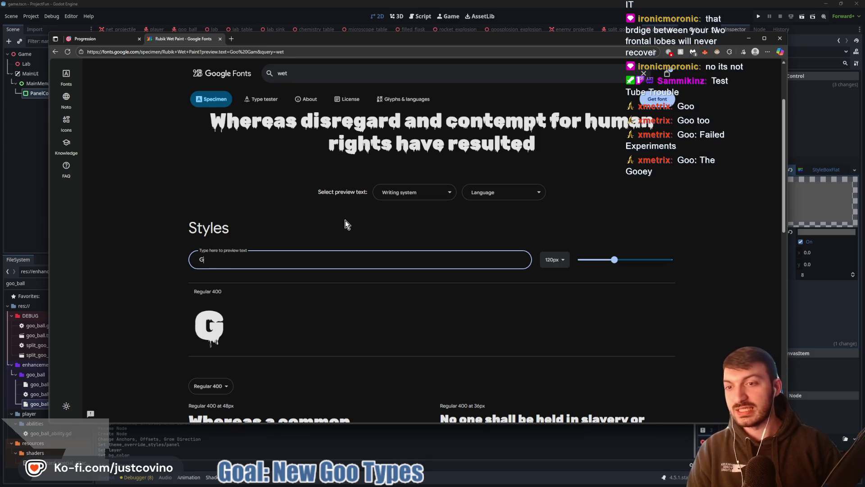
{"action": "type", "text": "Get"}
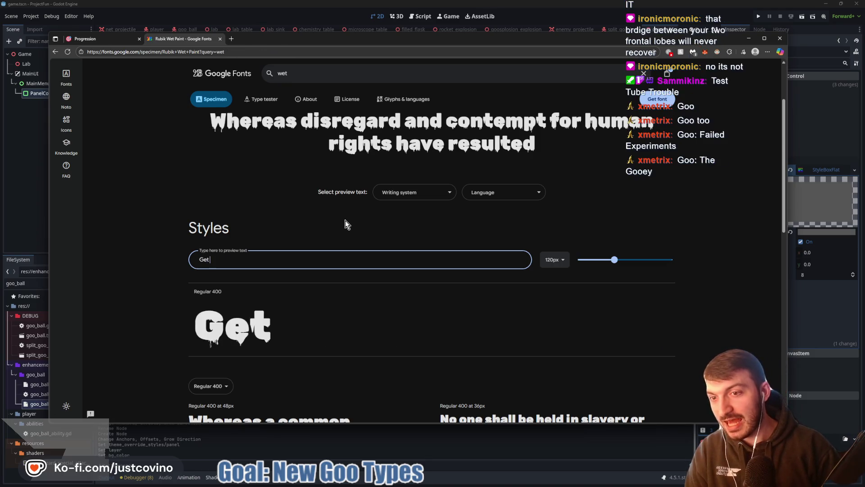
{"action": "type", "text": " Goo'd"}
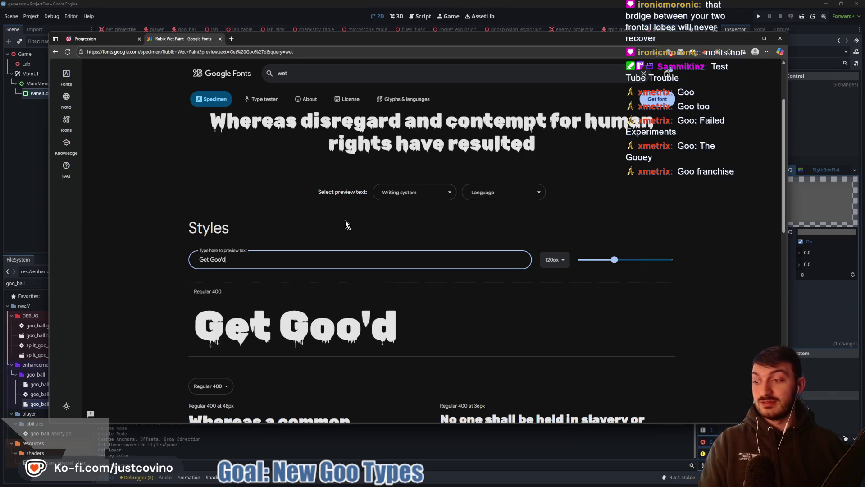
{"action": "type", "text": "!"}
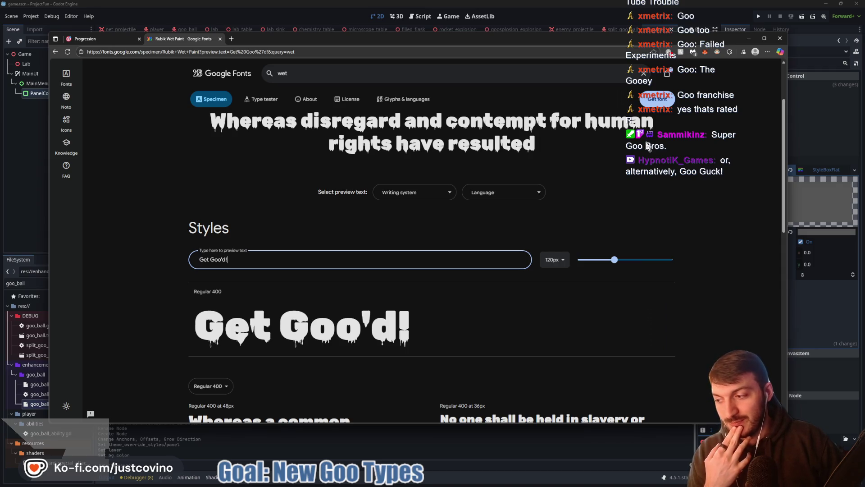
{"action": "left_click", "coordinate": [658, 100]}
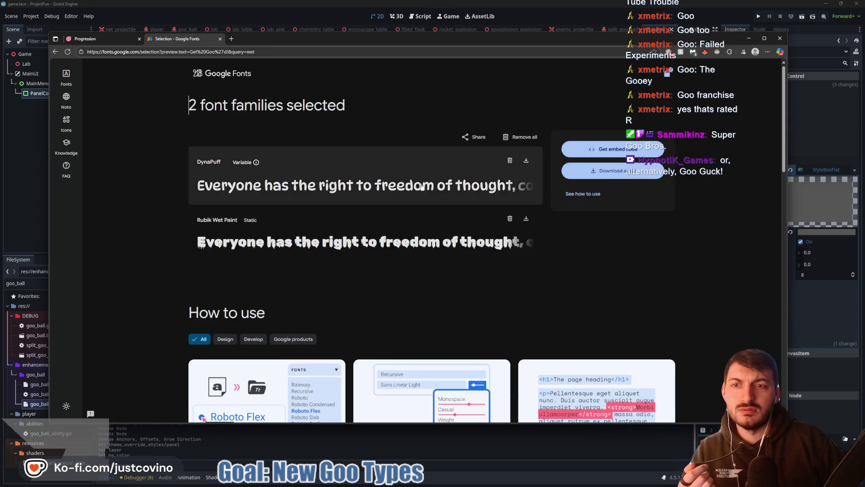
- Remove DynaPuff, save the Rubik Wet Paint zip to Desktop\GameAssets, and open it
{"action": "left_click", "coordinate": [510, 160]}
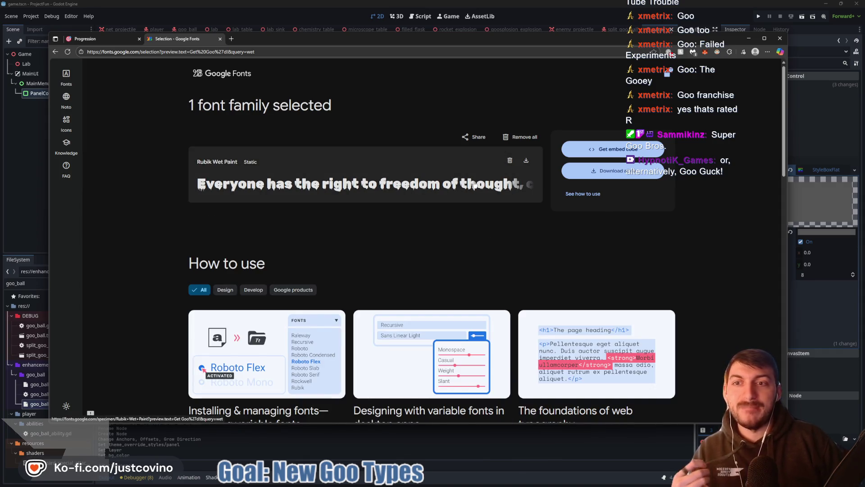
{"action": "left_click", "coordinate": [606, 173]}
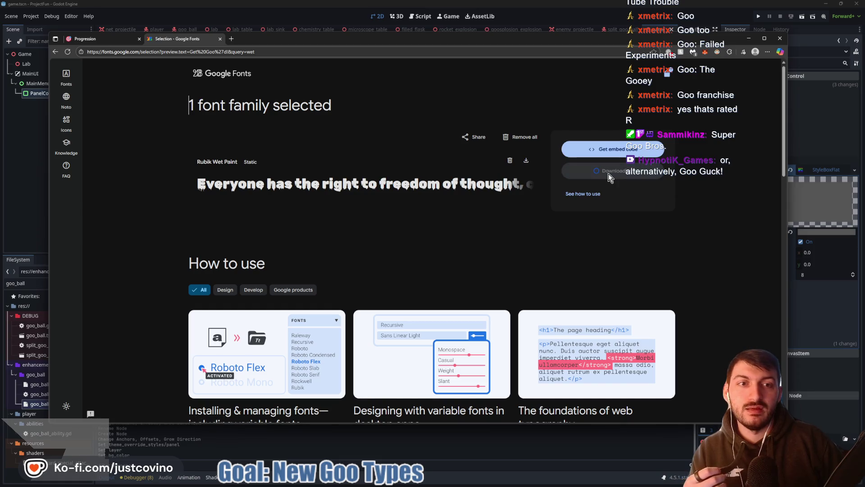
{"action": "left_click", "coordinate": [684, 87]}
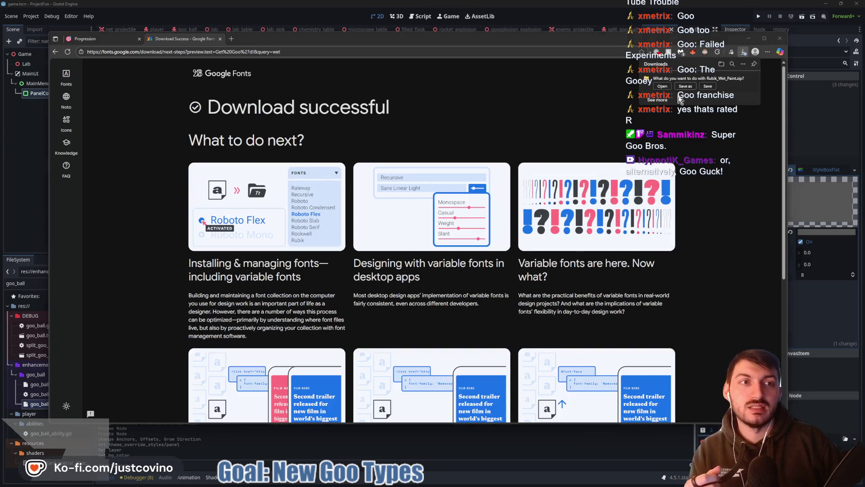
{"action": "left_click", "coordinate": [488, 151]}
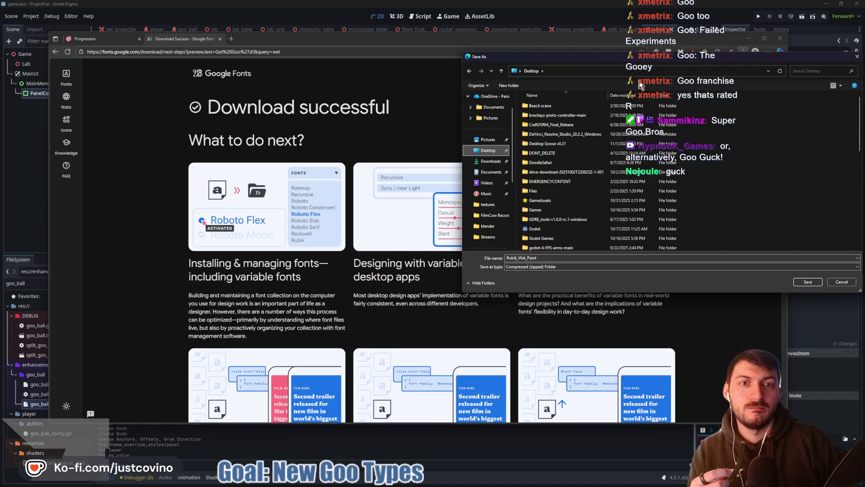
{"action": "left_click_drag", "start_coordinate": [593, 61], "coordinate": [322, 82]}
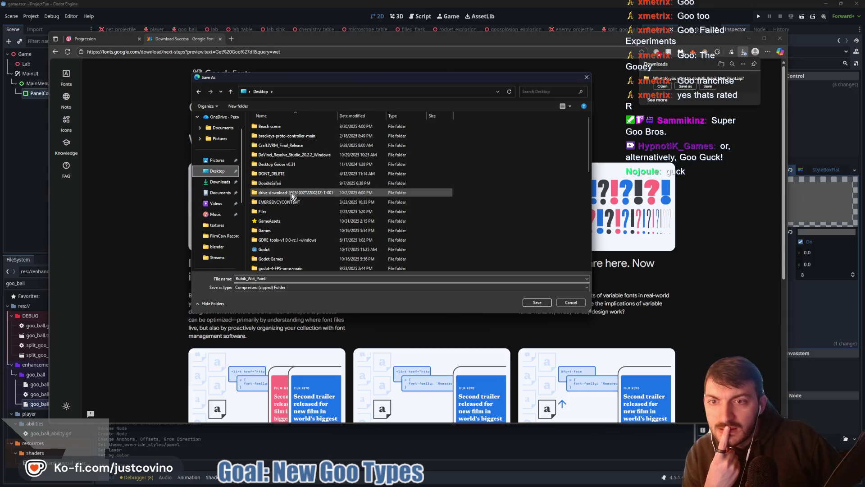
{"action": "double_click", "coordinate": [277, 219]}
{"action": "left_click", "coordinate": [534, 303]}
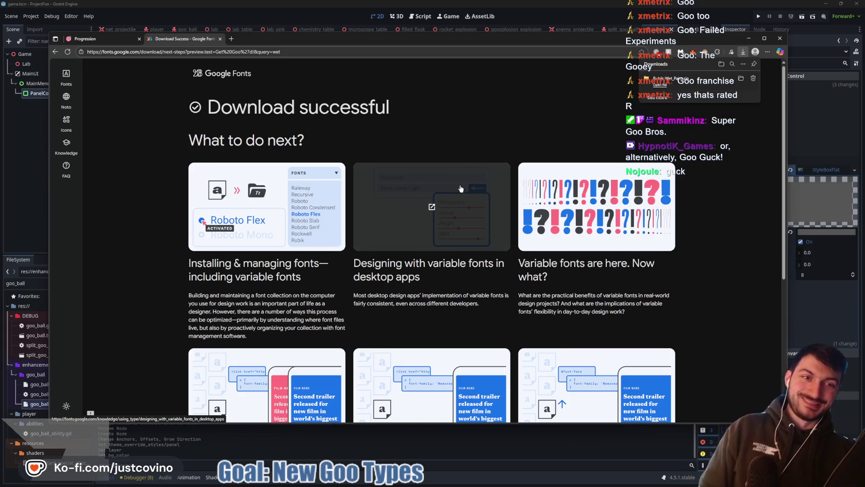
{"action": "left_click", "coordinate": [666, 85]}
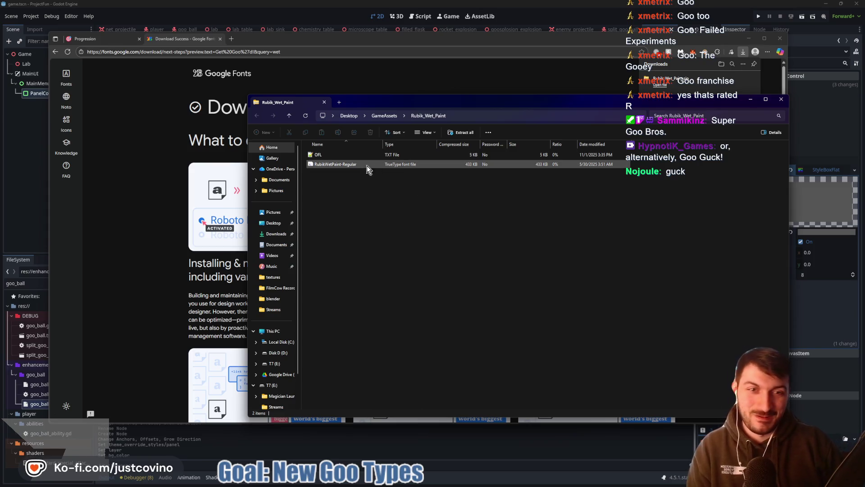
- Extract the Rubik Wet Paint zip and close the Google Fonts browser tab
{"action": "left_click", "coordinate": [460, 132]}
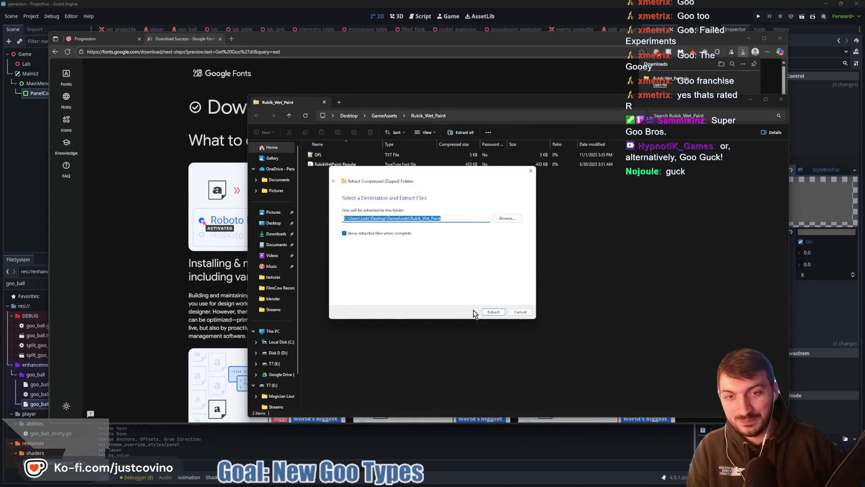
{"action": "left_click", "coordinate": [493, 312]}
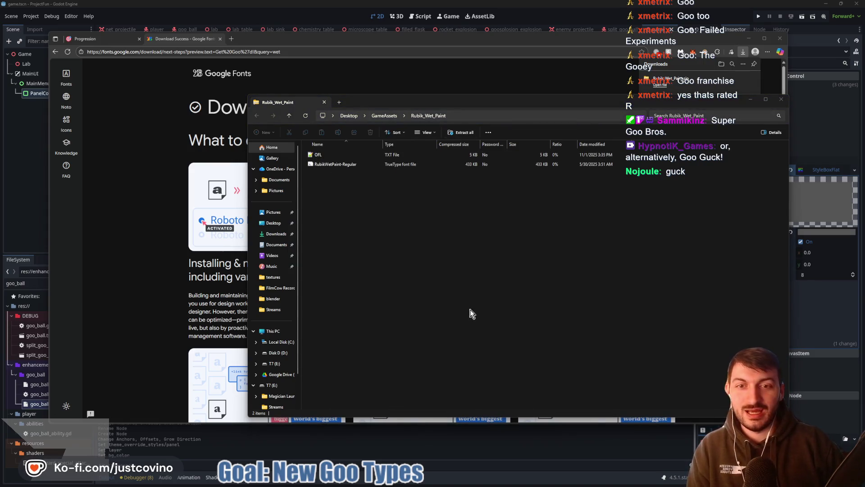
{"action": "left_click", "coordinate": [554, 99]}
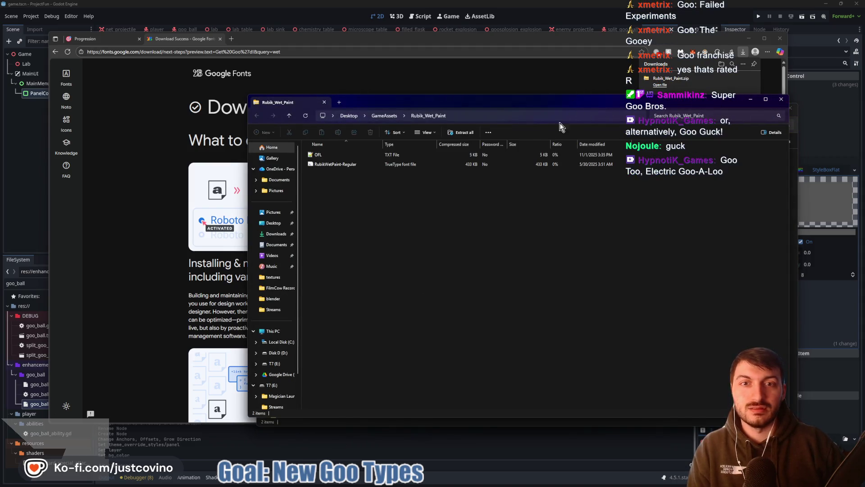
{"action": "mouse_move", "coordinate": [547, 108]}
{"action": "left_mouse_down"}
{"action": "mouse_move", "coordinate": [514, 219]}
{"action": "mouse_move", "coordinate": [542, 184]}
{"action": "left_mouse_up"}
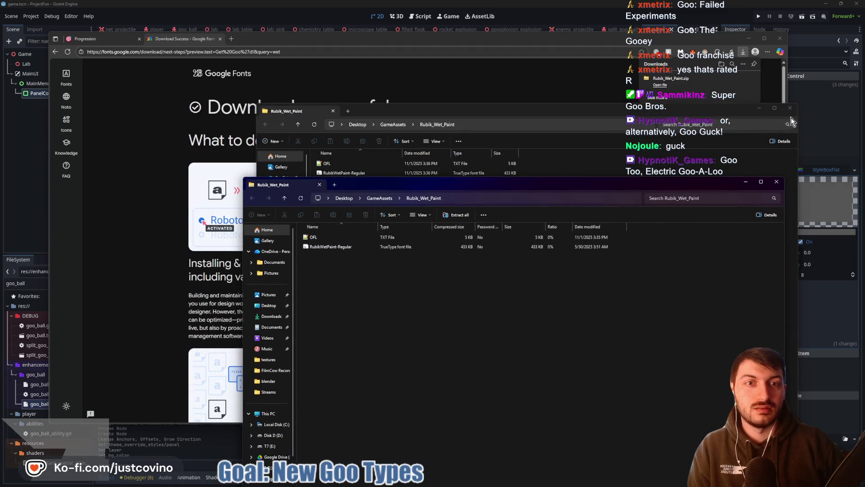
{"action": "left_click", "coordinate": [776, 182]}
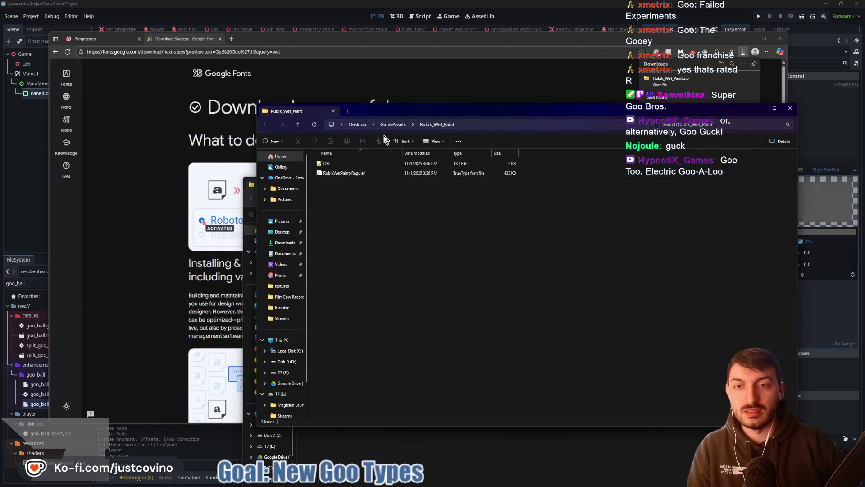
{"action": "left_click", "coordinate": [283, 232]}
{"action": "left_click", "coordinate": [220, 39]}
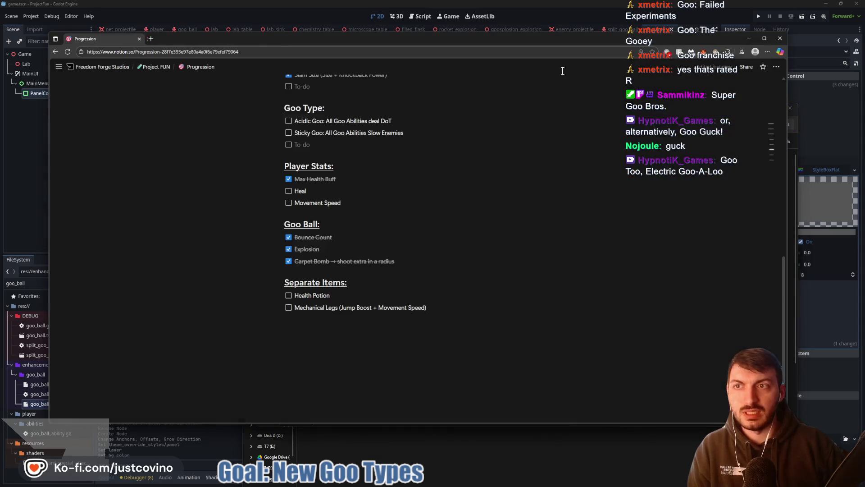
{"action": "left_click", "coordinate": [749, 38]}
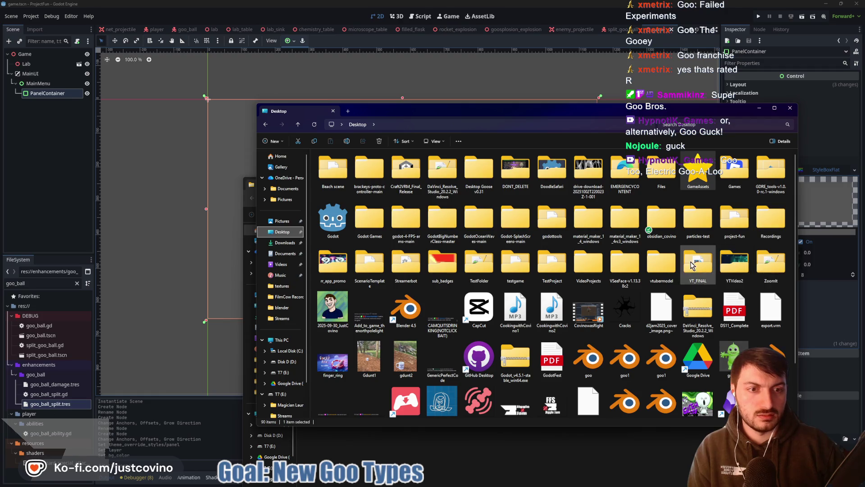
- Copy RubikWetPaint-Regular into Desktop\project-fun\assets and switch back to Godot
{"action": "double_click", "coordinate": [734, 222]}
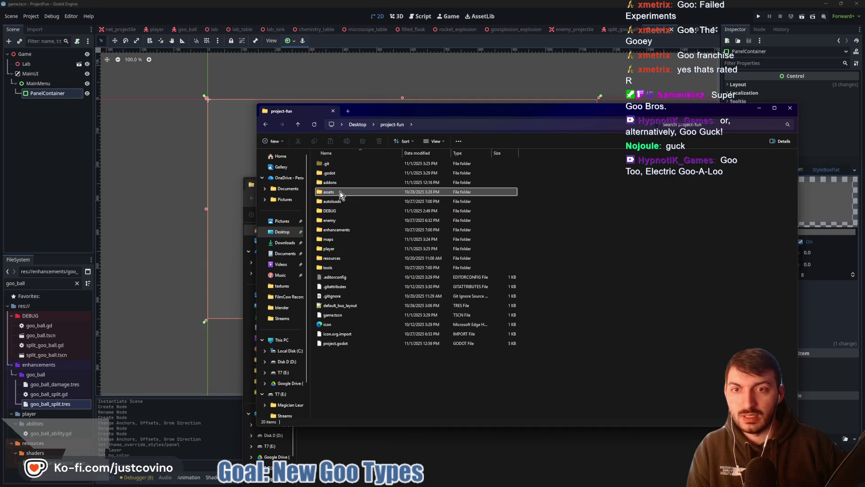
{"action": "double_click", "coordinate": [340, 191]}
{"action": "left_click_drag", "start_coordinate": [464, 115], "coordinate": [222, 116]}
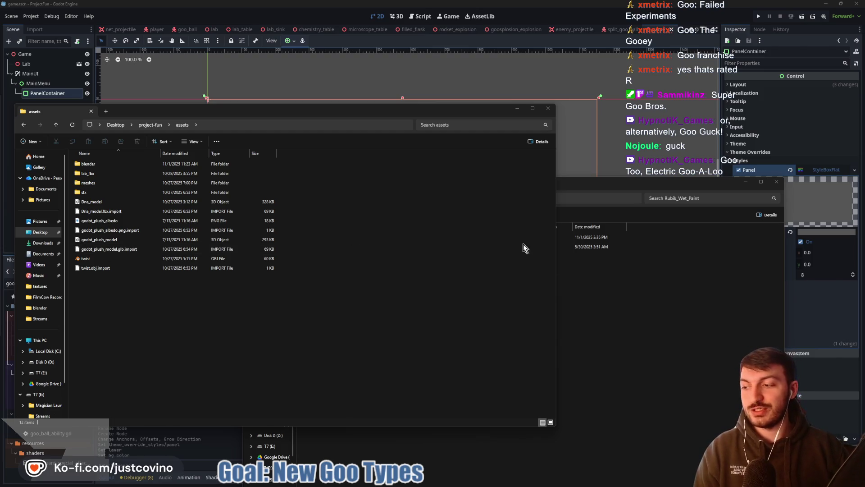
{"action": "double_click", "coordinate": [618, 180]}
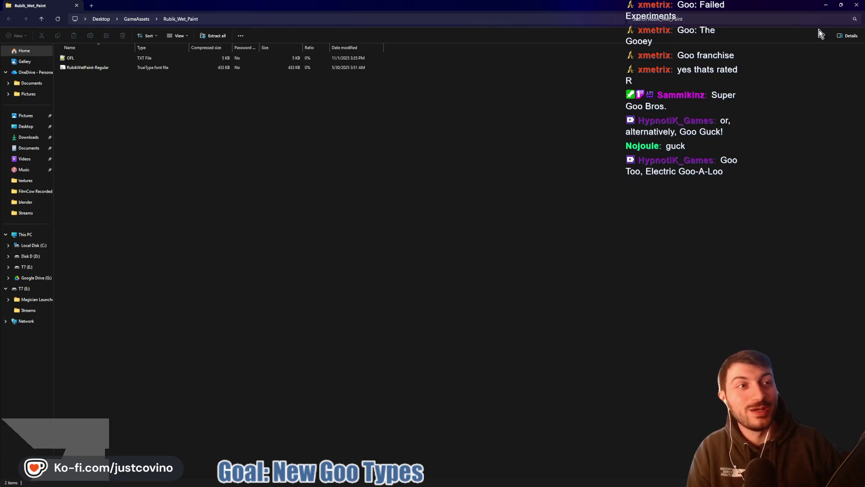
{"action": "left_click", "coordinate": [841, 4]}
{"action": "left_click_drag", "start_coordinate": [416, 185], "coordinate": [490, 123]}
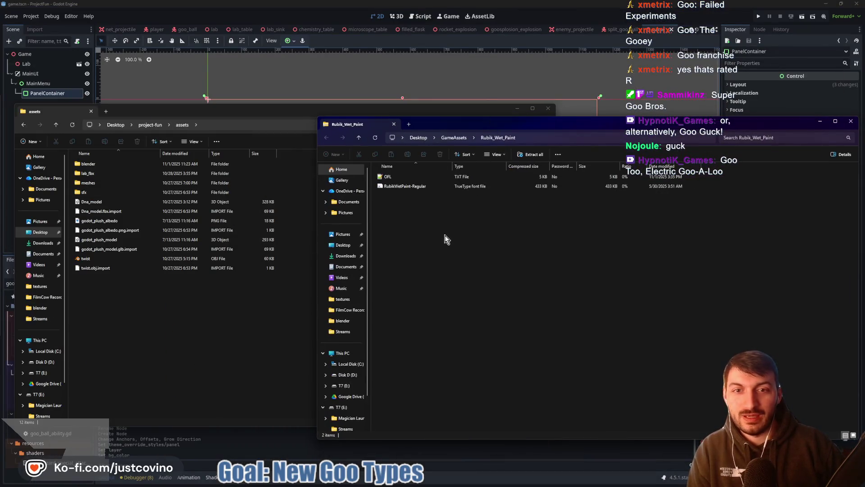
{"action": "left_click_drag", "start_coordinate": [407, 186], "coordinate": [164, 313]}
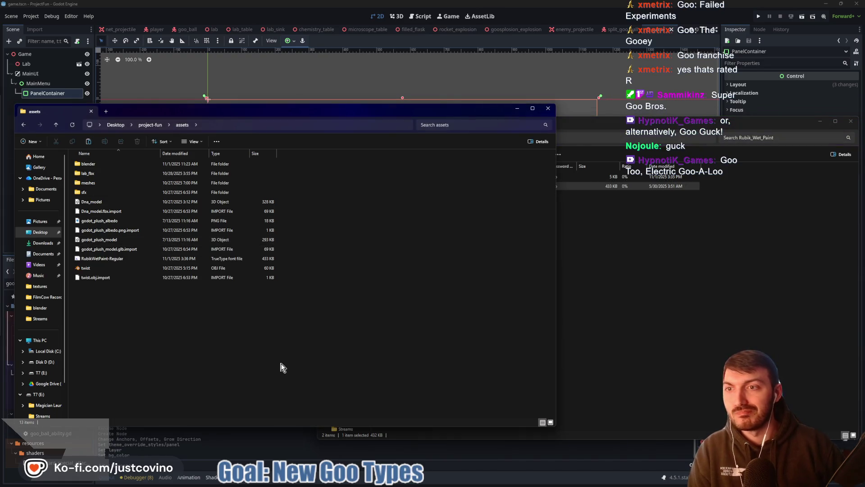
{"action": "left_click", "coordinate": [256, 446]}
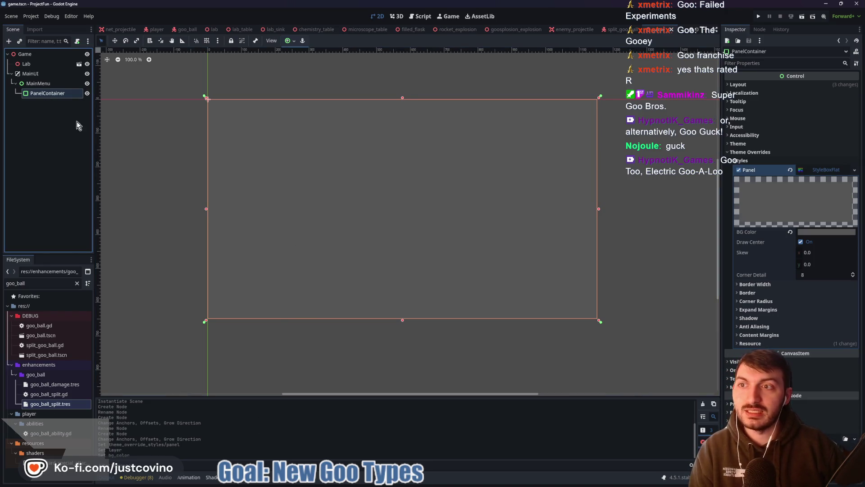
- Add a RichTextLabel node as a child of the PanelContainer
{"action": "key", "text": "ctrl+a"}
{"action": "type", "text": "panelcon"}
{"action": "key", "text": "ctrl+a"}
{"action": "type", "text": "rich"}
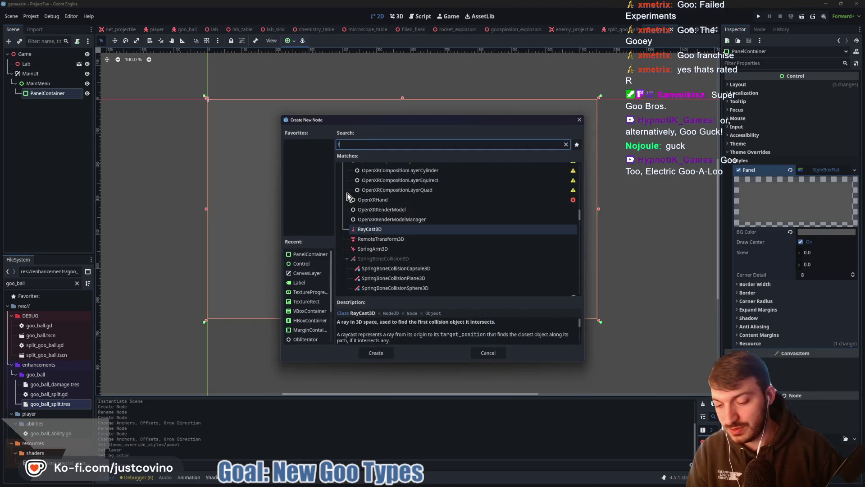
{"action": "key", "text": "Return"}
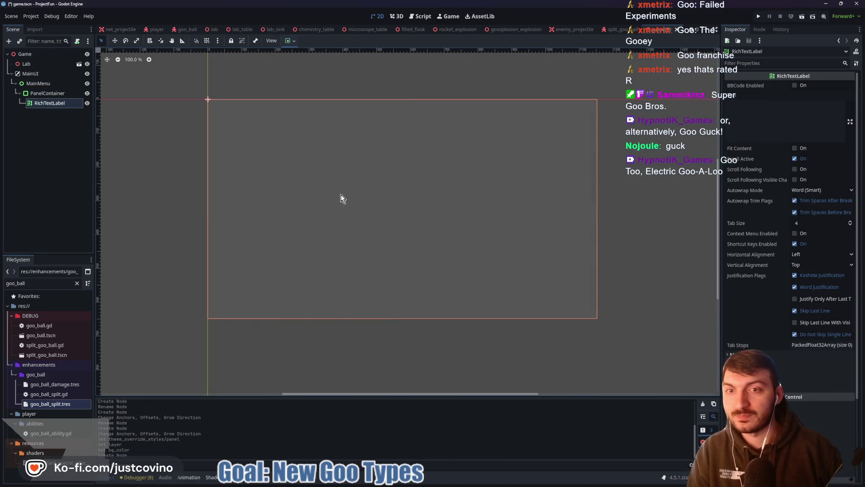
- Rename the new RichTextLabel to GameTitle
{"action": "left_click", "coordinate": [62, 103]}
{"action": "left_click", "coordinate": [62, 103]}
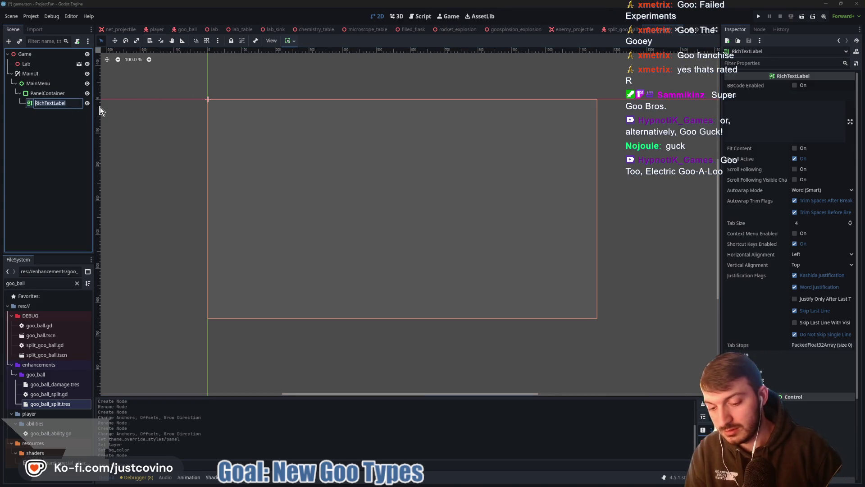
{"action": "type", "text": "GameTitle"}
{"action": "key", "text": "Return"}
{"action": "left_click", "coordinate": [796, 85]}
- Enable BBCode on GameTitle and set its Normal Font override to RubikWetPaint-Regular
{"action": "key", "text": "space"}
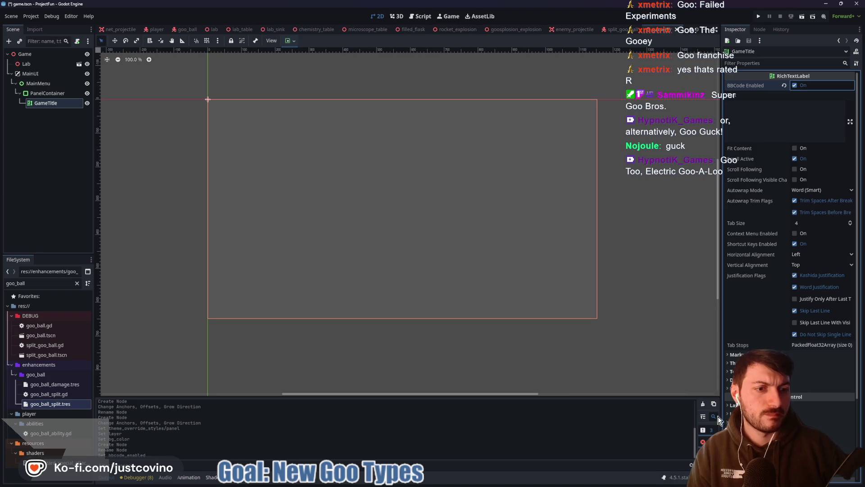
{"action": "scroll", "coordinate": [761, 269], "scroll_direction": "down", "scroll_amount": 3}
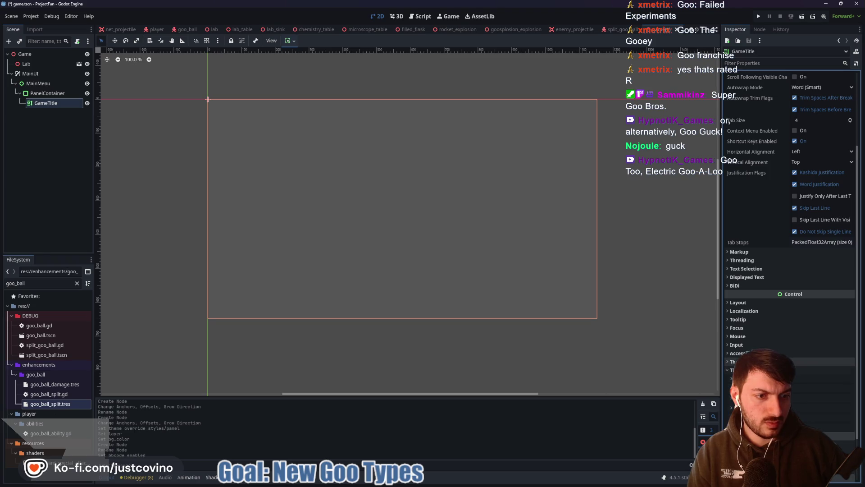
{"action": "left_click", "coordinate": [743, 370]}
{"action": "left_click", "coordinate": [818, 407]}
{"action": "left_click", "coordinate": [822, 401]}
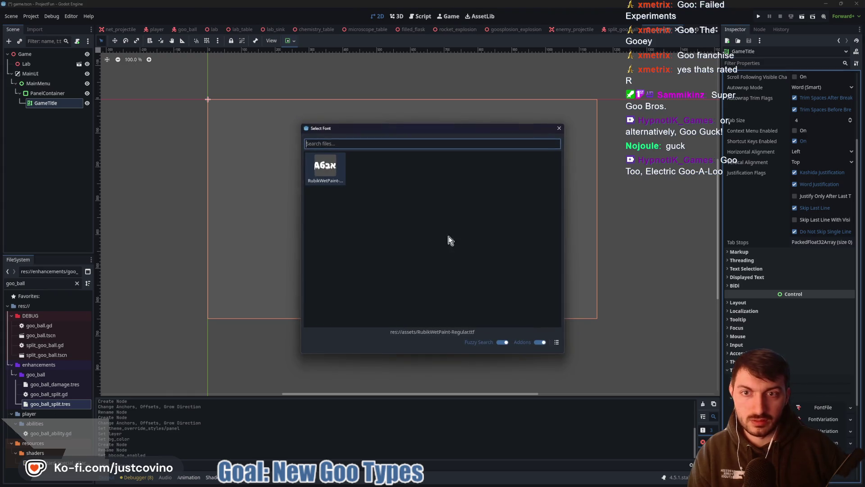
{"action": "key", "text": "Return"}
- Set the title's text to [wave]Get Goo'd
{"action": "scroll", "coordinate": [789, 226], "scroll_direction": "up", "scroll_amount": 5}
{"action": "left_click", "coordinate": [746, 109]}
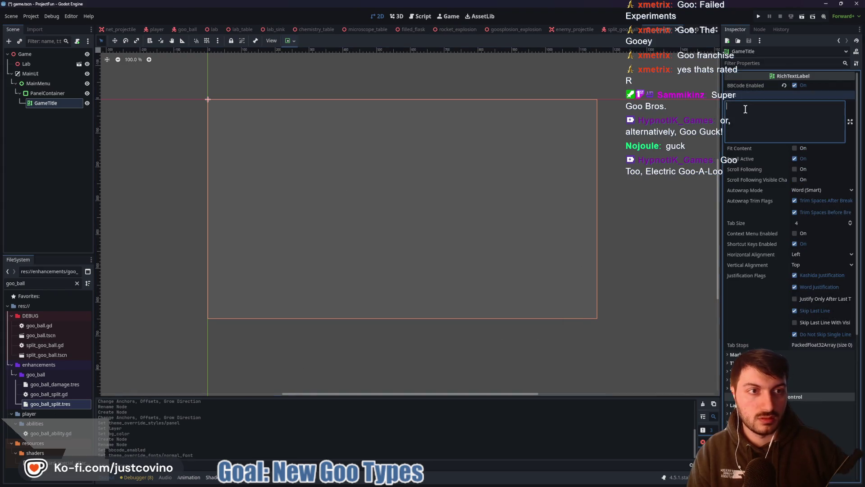
{"action": "type", "text": "Get Goo'd"}
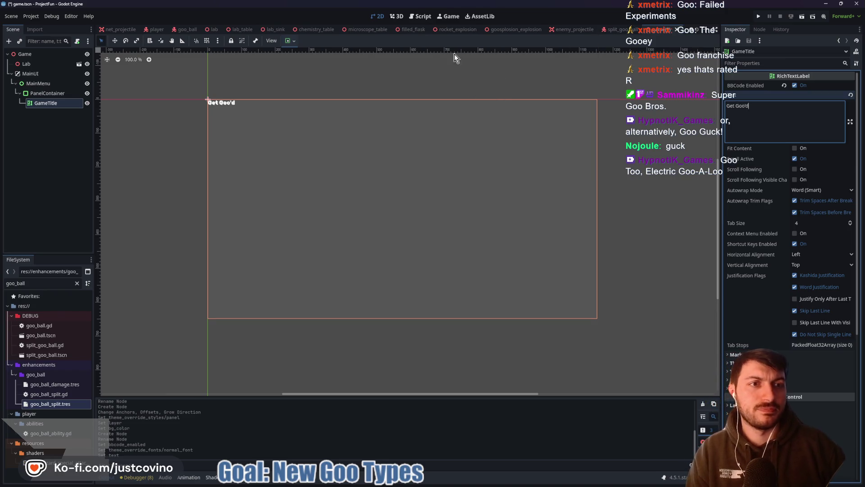
{"action": "left_click", "coordinate": [729, 115]}
{"action": "type", "text": "["}
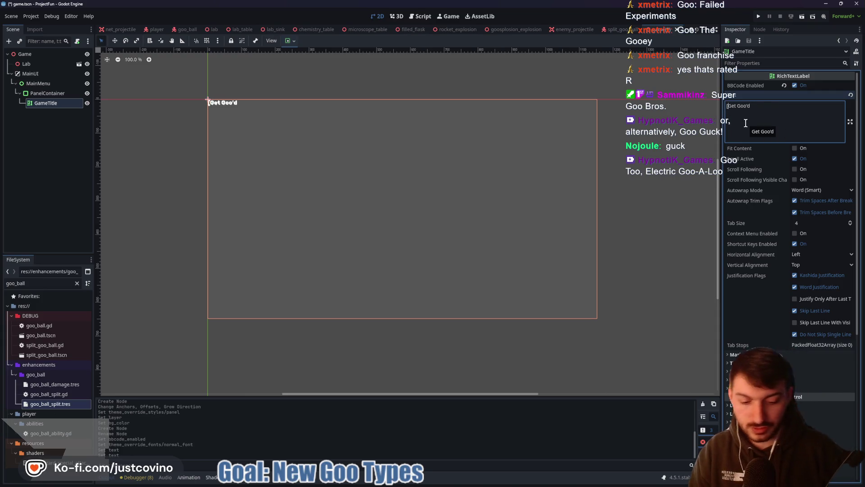
{"action": "type", "text": "wave]"}
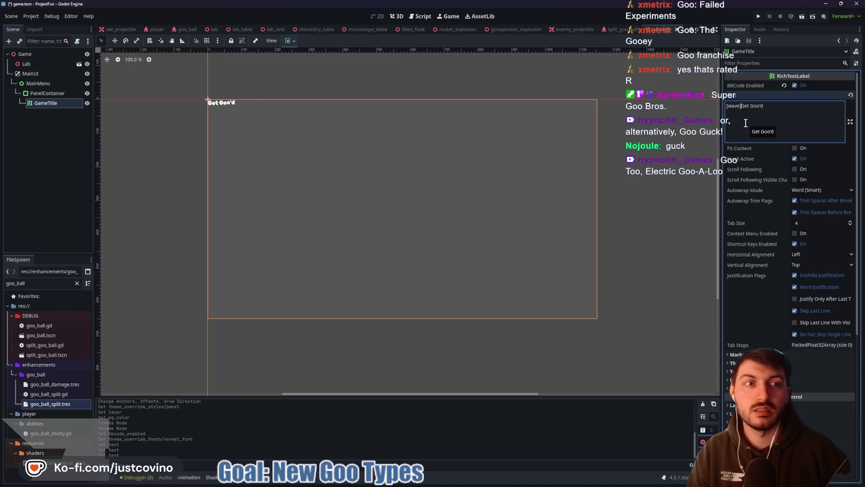
{"action": "left_click", "coordinate": [291, 40]}
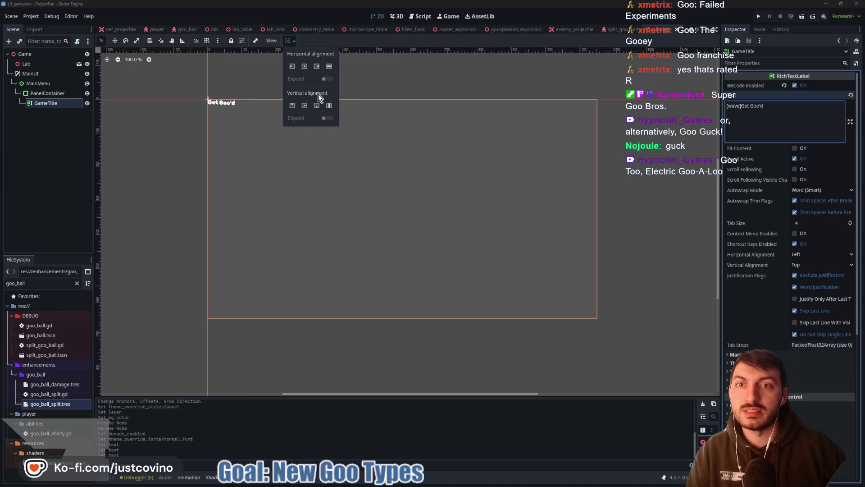
- Centre GameTitle horizontally and vertically within its container
{"action": "left_click", "coordinate": [305, 65]}
{"action": "left_click", "coordinate": [303, 108]}
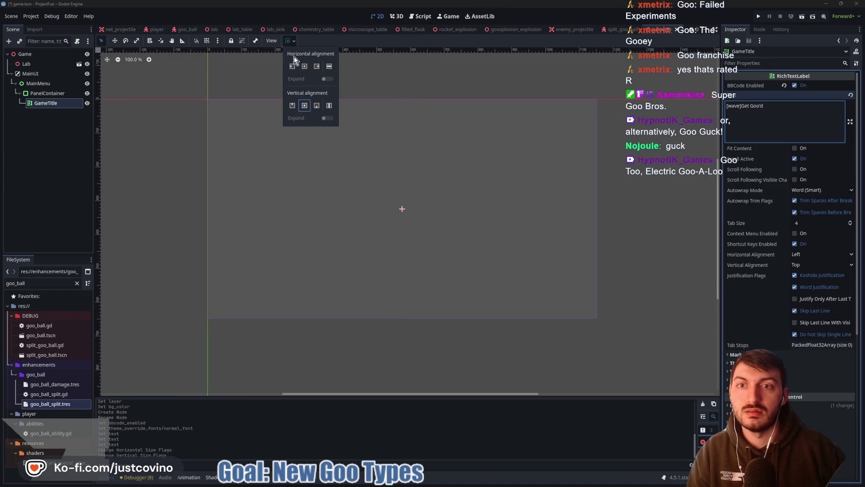
{"action": "left_click", "coordinate": [719, 167]}
- Set GameTitle's Custom Minimum Size to 400 × 100 px
{"action": "scroll", "coordinate": [790, 209], "scroll_direction": "down", "scroll_amount": 5}
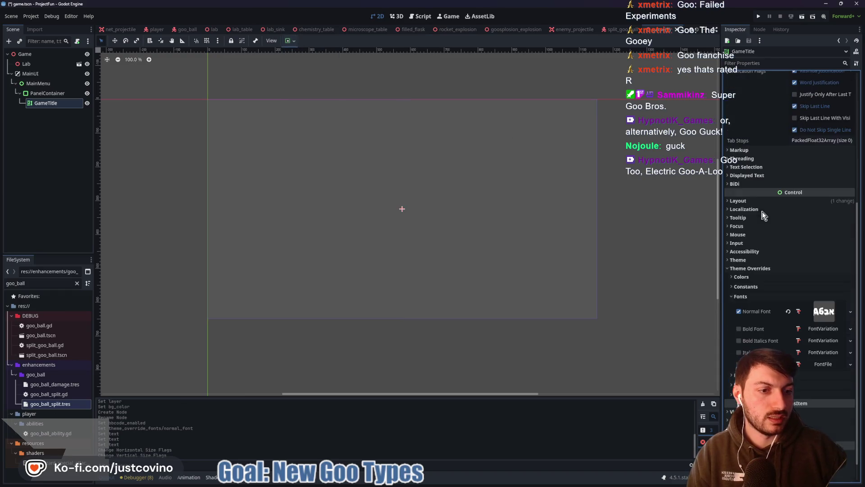
{"action": "left_click", "coordinate": [758, 201]}
{"action": "left_click", "coordinate": [815, 237]}
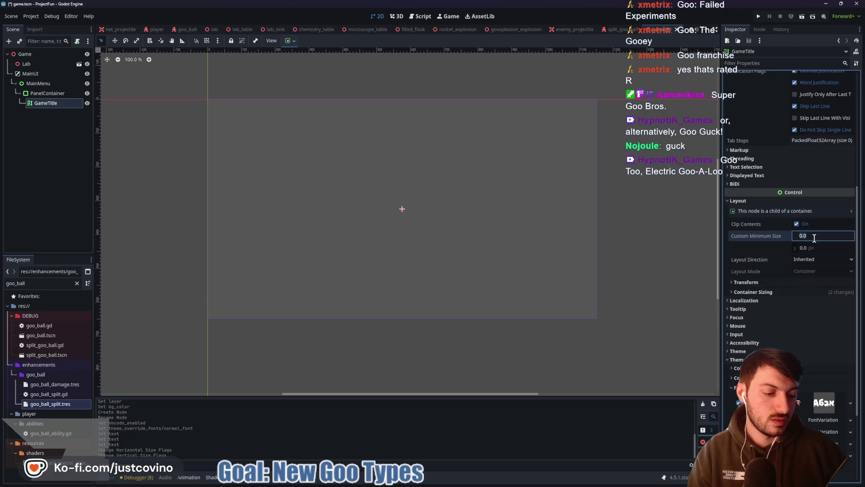
{"action": "key", "text": "Tab"}
{"action": "type", "text": "50"}
{"action": "key", "text": "Return"}
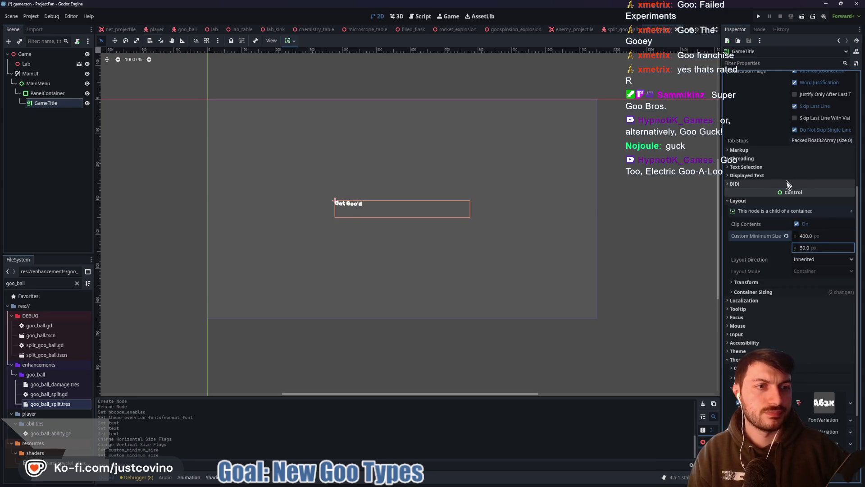
{"action": "type", "text": "100"}
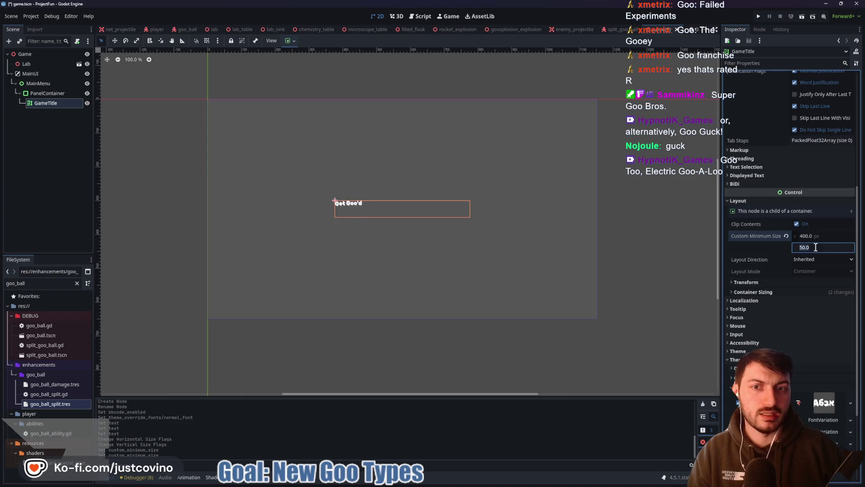
{"action": "key", "text": "Return"}
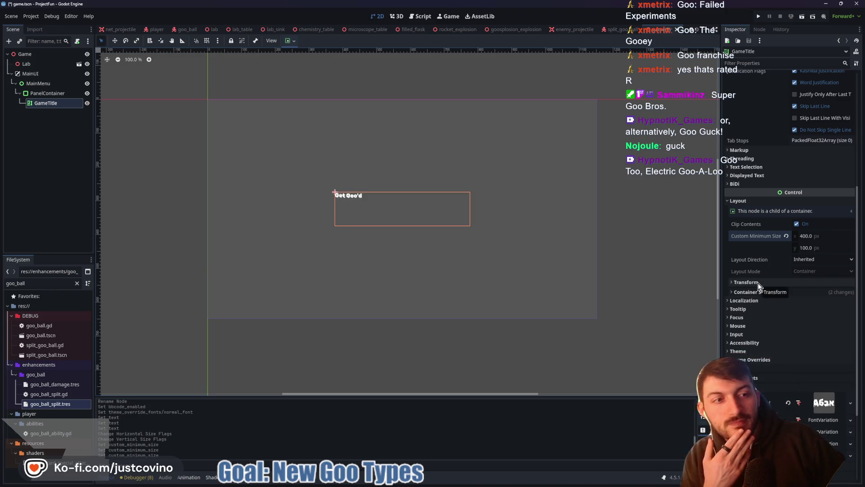
{"action": "scroll", "coordinate": [769, 320], "scroll_direction": "down", "scroll_amount": 3}
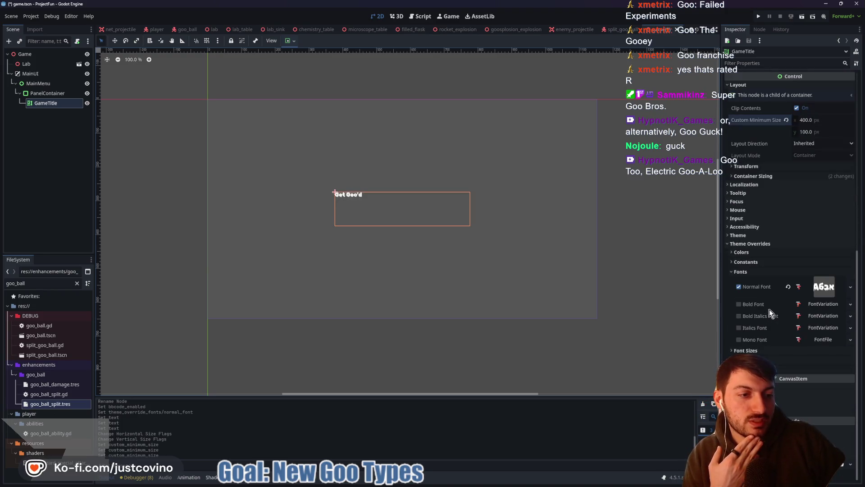
- Override the title's Default Color with a bright green
{"action": "left_click", "coordinate": [750, 252]}
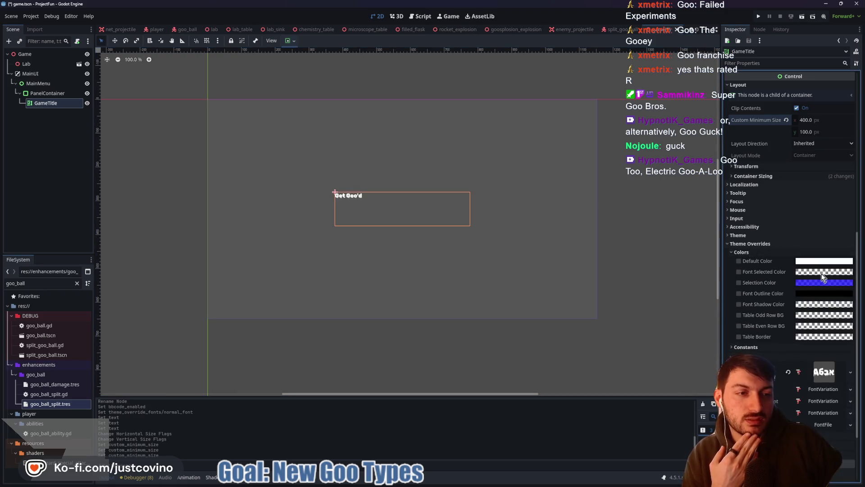
{"action": "left_click", "coordinate": [804, 263]}
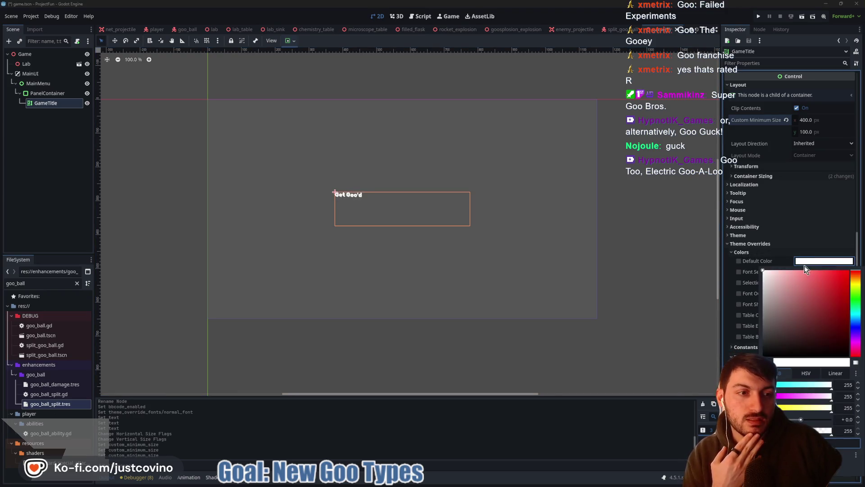
{"action": "left_click", "coordinate": [855, 296]}
{"action": "left_click", "coordinate": [844, 317]}
{"action": "left_click_drag", "start_coordinate": [844, 317], "coordinate": [845, 310]}
{"action": "left_click", "coordinate": [828, 261]}
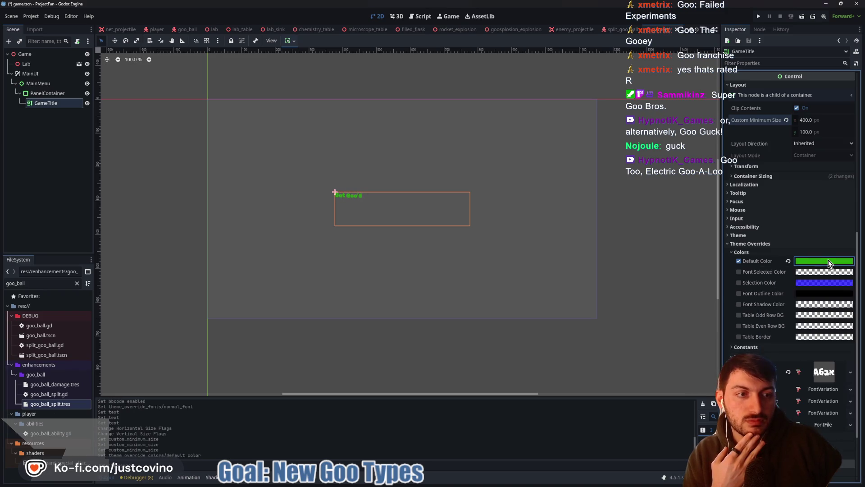
- Set Font Outline Color to bright green 8be919 and enable the Normal Font Size override
{"action": "left_click", "coordinate": [804, 293]}
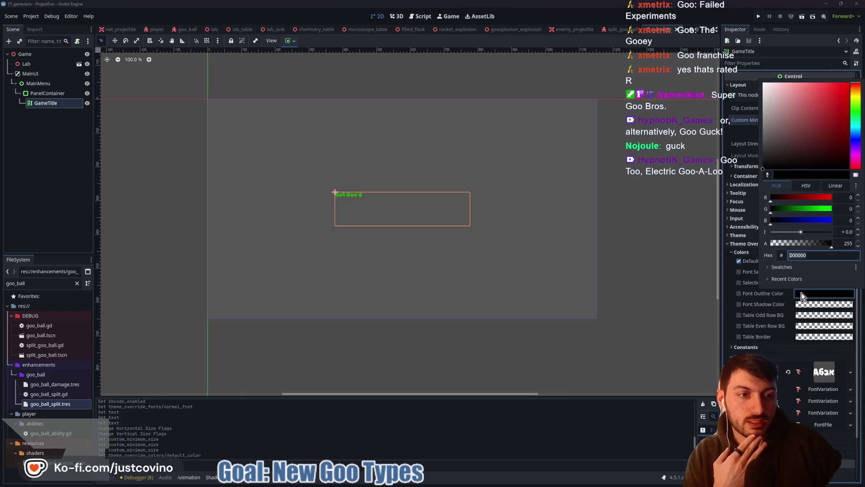
{"action": "left_click", "coordinate": [858, 105]}
{"action": "left_click_drag", "start_coordinate": [829, 104], "coordinate": [841, 92]}
{"action": "left_click", "coordinate": [813, 293]}
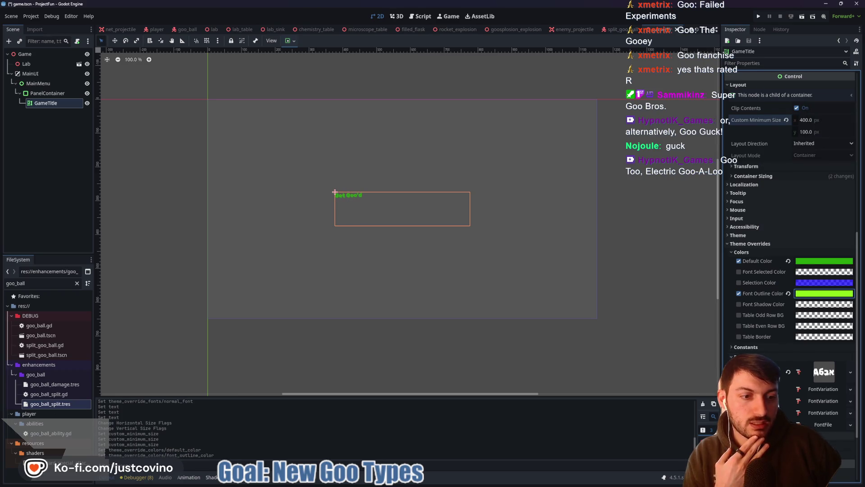
{"action": "scroll", "coordinate": [766, 342], "scroll_direction": "down", "scroll_amount": 3}
{"action": "left_click", "coordinate": [739, 303]}
- Set the title's normal font size to 72
{"action": "type", "text": "72"}
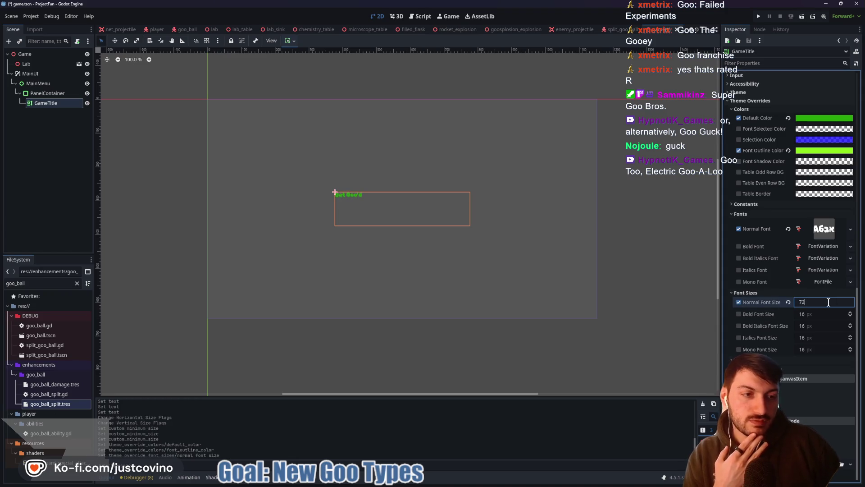
{"action": "key", "text": "Return"}
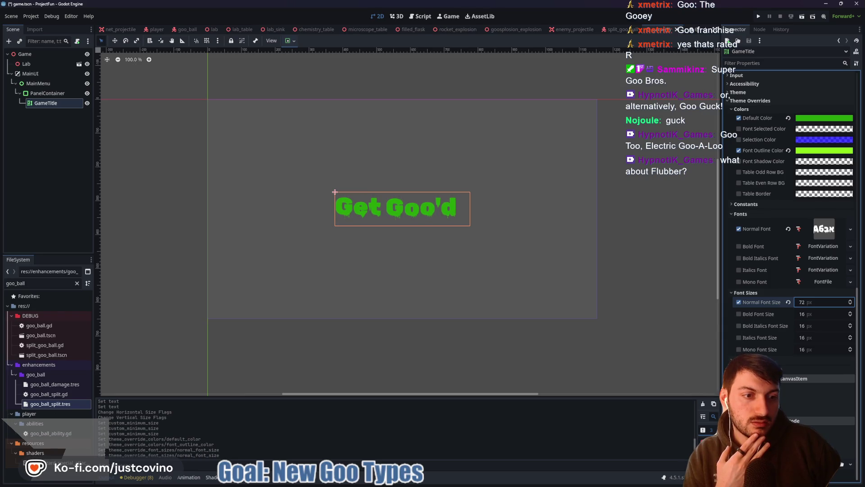
{"action": "left_click", "coordinate": [748, 360]}
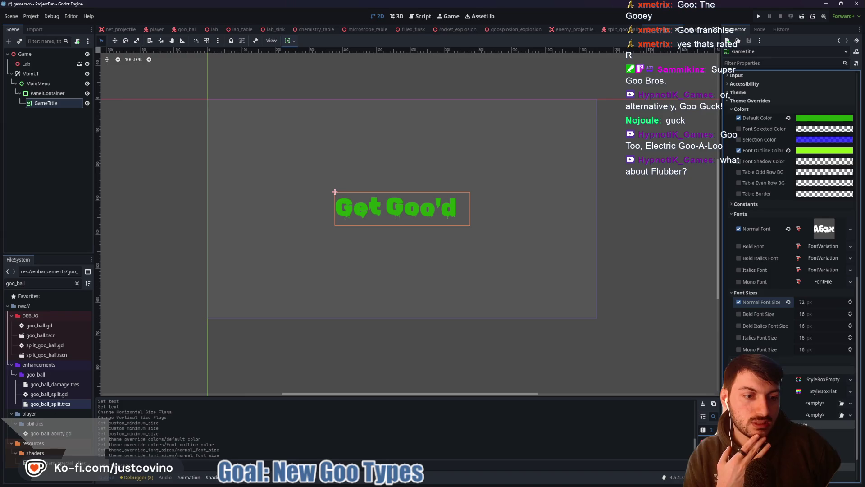
{"action": "left_click", "coordinate": [748, 360]}
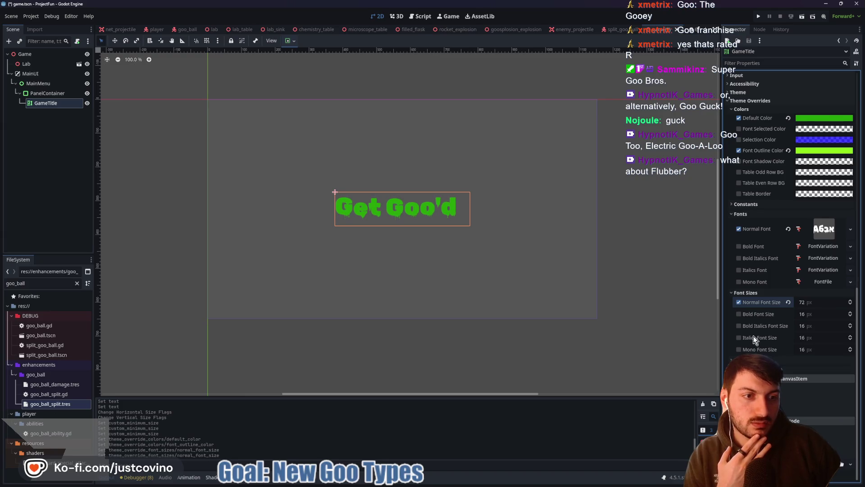
{"action": "scroll", "coordinate": [765, 287], "scroll_direction": "up", "scroll_amount": 2}
- Enable an Outline Size constant of 10 and save game.tscn
{"action": "left_click", "coordinate": [750, 257]}
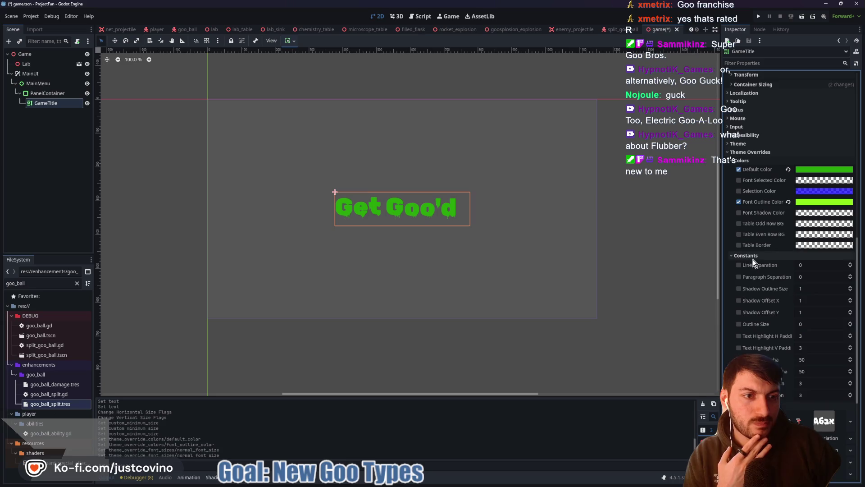
{"action": "left_click", "coordinate": [739, 324]}
{"action": "left_click", "coordinate": [807, 326]}
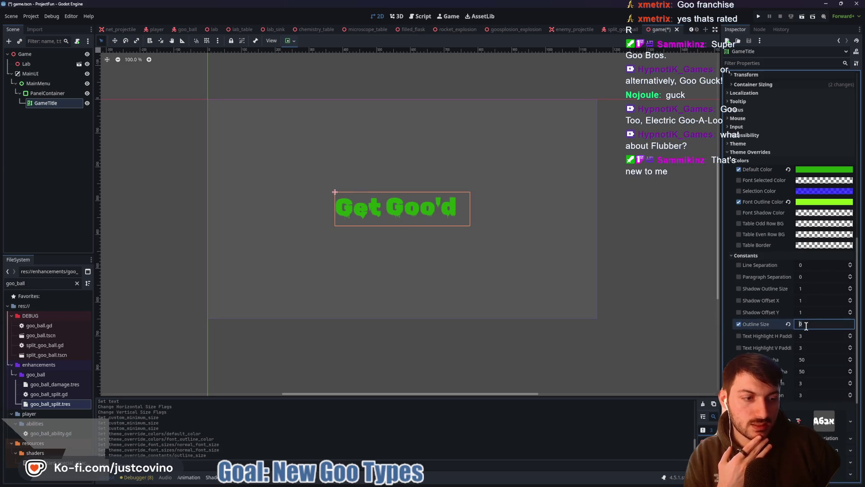
{"action": "type", "text": "10"}
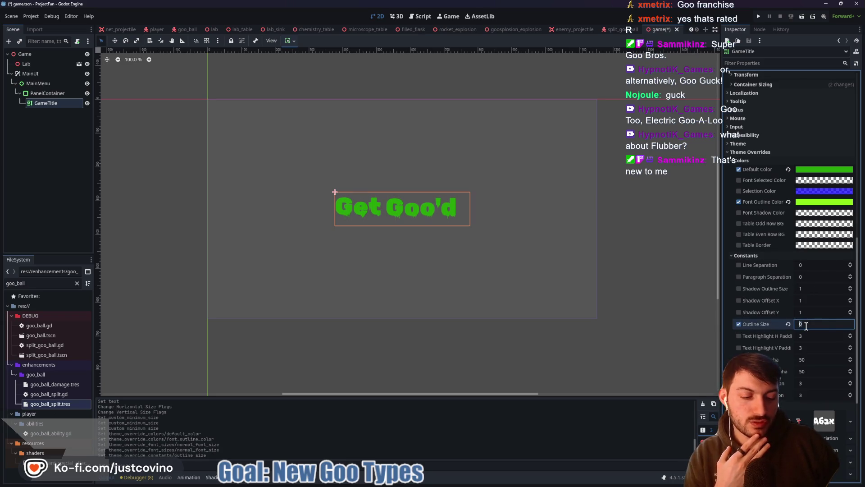
{"action": "key", "text": "Return"}
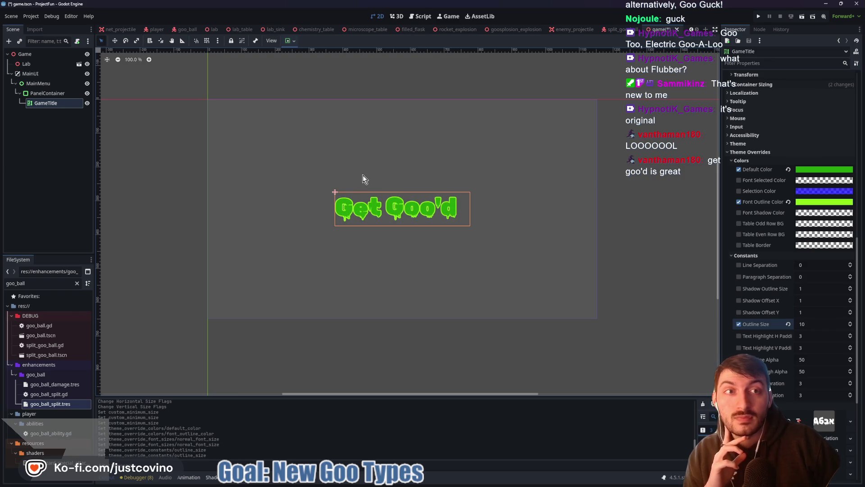
{"action": "left_click_drag", "start_coordinate": [624, 188], "coordinate": [614, 192]}
{"action": "key", "text": "ctrl+s"}
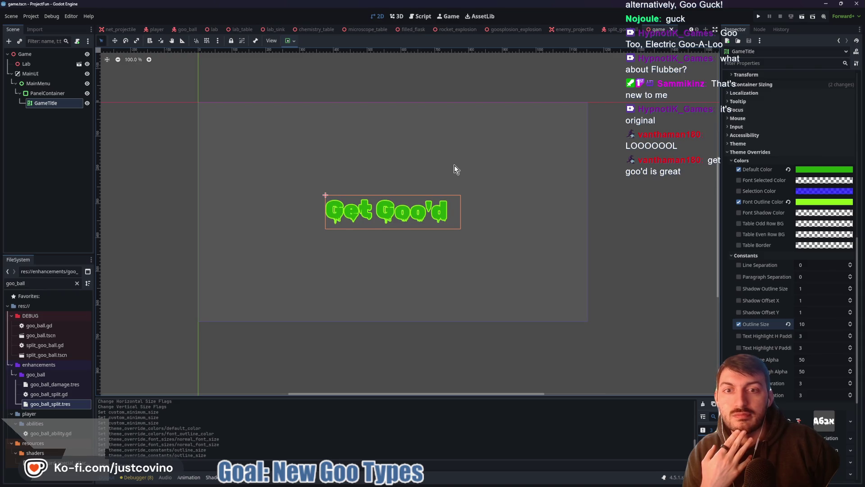
- Set GameTitle's horizontal container sizing to Center
{"action": "left_click", "coordinate": [754, 162]}
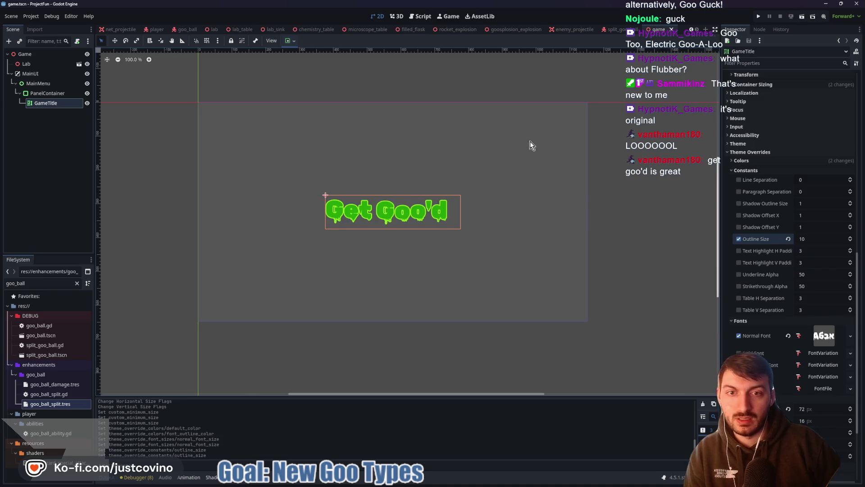
{"action": "mouse_move", "coordinate": [498, 126]}
{"action": "left_mouse_down"}
{"action": "mouse_move", "coordinate": [481, 225]}
{"action": "mouse_move", "coordinate": [579, 140]}
{"action": "mouse_move", "coordinate": [480, 128]}
{"action": "left_mouse_up"}
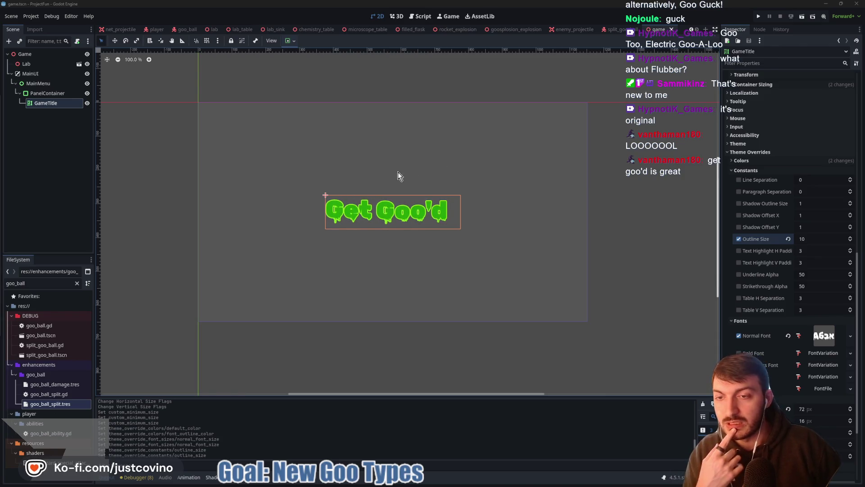
{"action": "mouse_move", "coordinate": [326, 247]}
{"action": "left_mouse_down"}
{"action": "mouse_move", "coordinate": [411, 277]}
{"action": "mouse_move", "coordinate": [317, 246]}
{"action": "left_mouse_up"}
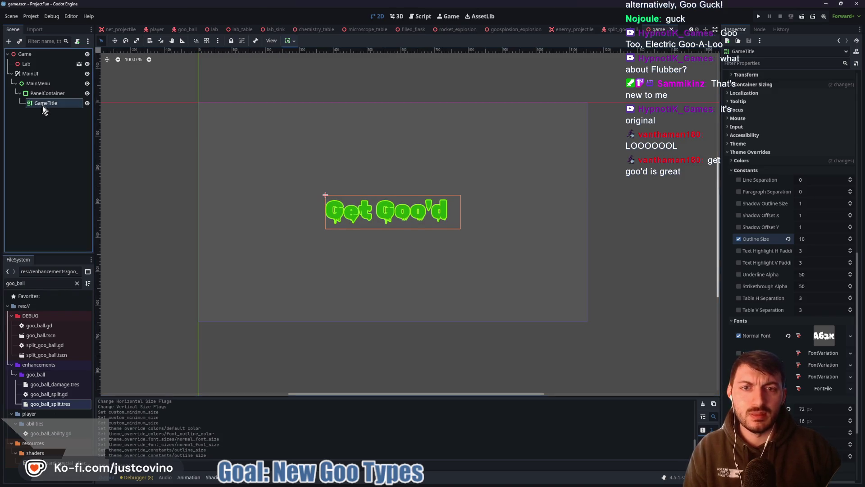
{"action": "left_click", "coordinate": [289, 41]}
{"action": "left_click", "coordinate": [304, 66]}
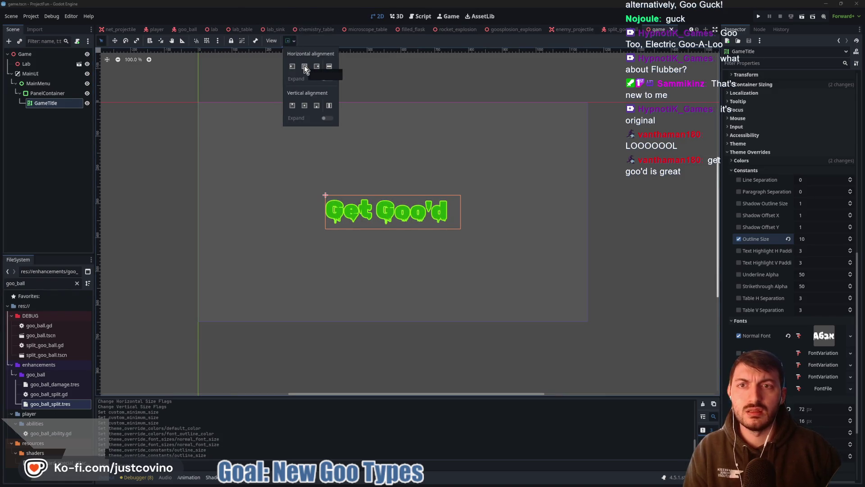
- Centre the title vertically and add a [center] tag to its text
{"action": "left_click", "coordinate": [305, 106]}
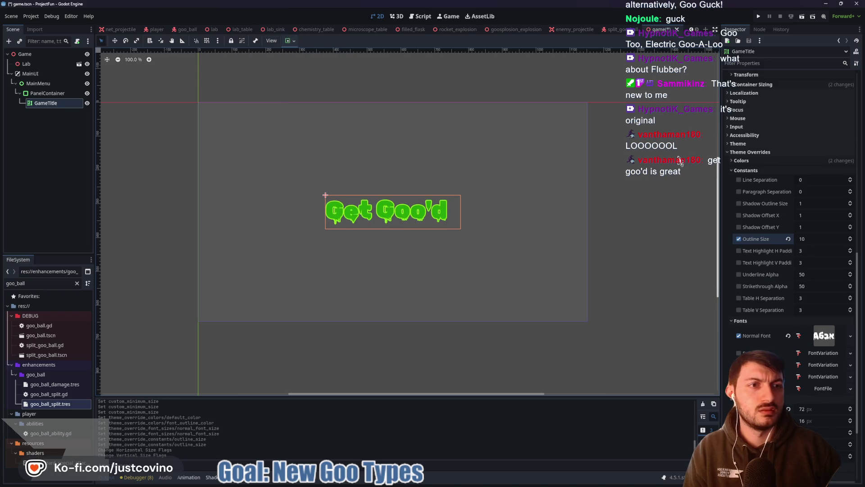
{"action": "scroll", "coordinate": [815, 147], "scroll_direction": "up", "scroll_amount": 10}
{"action": "scroll", "coordinate": [809, 142], "scroll_direction": "up", "scroll_amount": 4}
{"action": "left_click", "coordinate": [743, 105]}
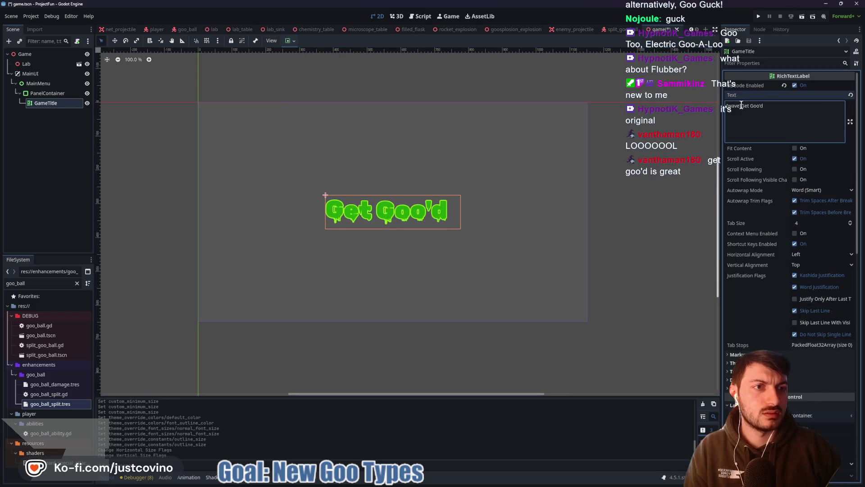
{"action": "type", "text": "[center]"}
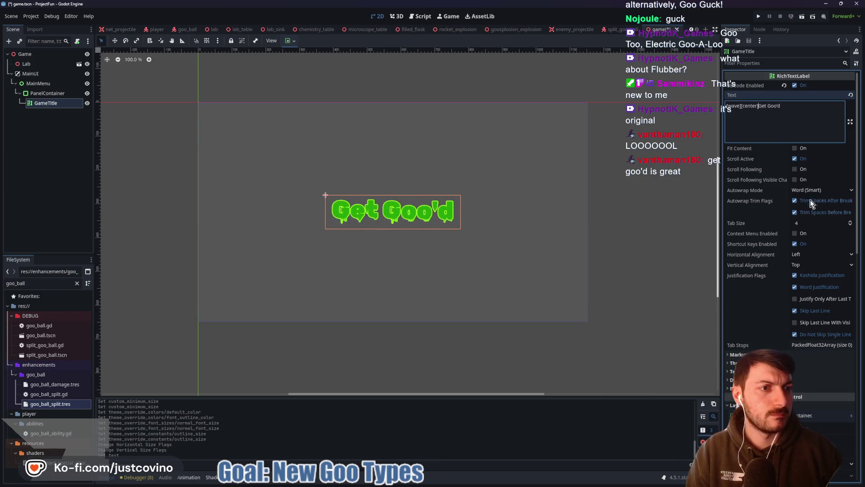
- Increase the title's Normal Font Size from 72 to 84
{"action": "scroll", "coordinate": [764, 206], "scroll_direction": "down", "scroll_amount": 5}
{"action": "scroll", "coordinate": [785, 289], "scroll_direction": "down", "scroll_amount": 7}
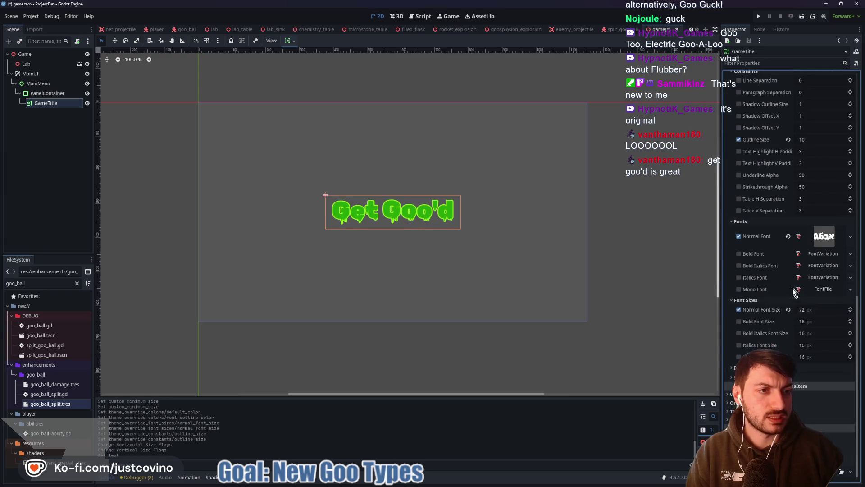
{"action": "key", "text": "BackSpace"}
{"action": "key", "text": "BackSpace"}
{"action": "type", "text": "84"}
{"action": "key", "text": "Return"}
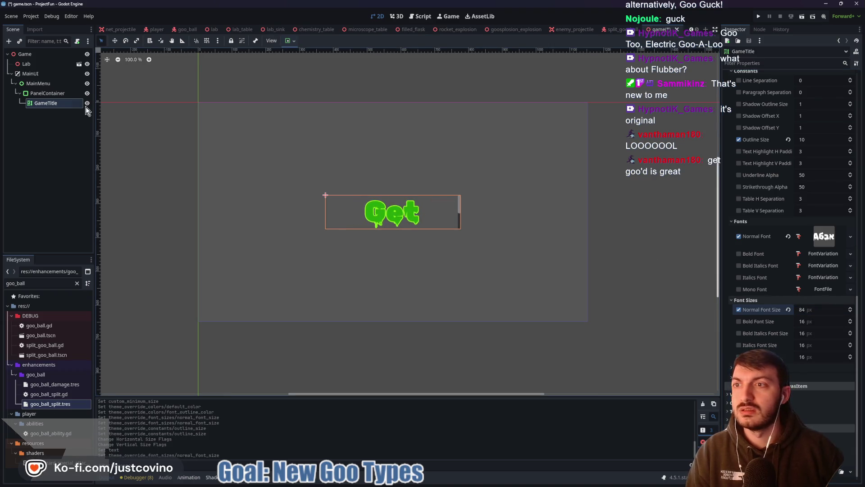
{"action": "scroll", "coordinate": [771, 273], "scroll_direction": "up", "scroll_amount": 4}
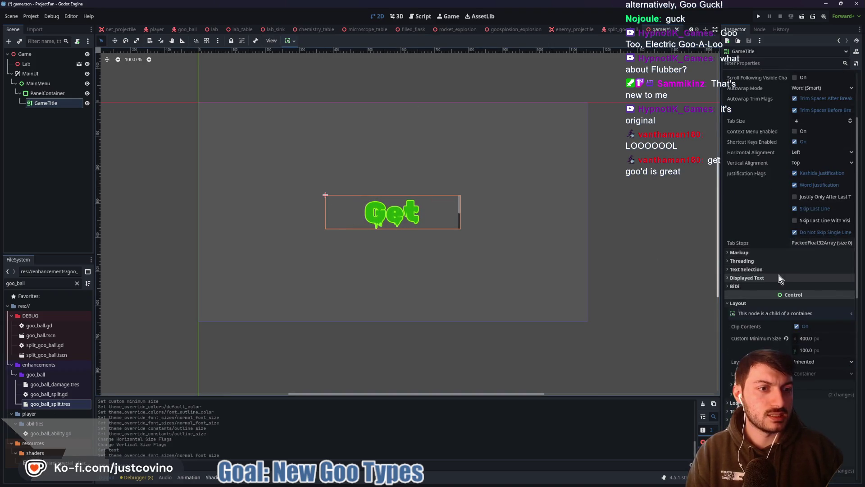
{"action": "scroll", "coordinate": [771, 274], "scroll_direction": "up", "scroll_amount": 8}
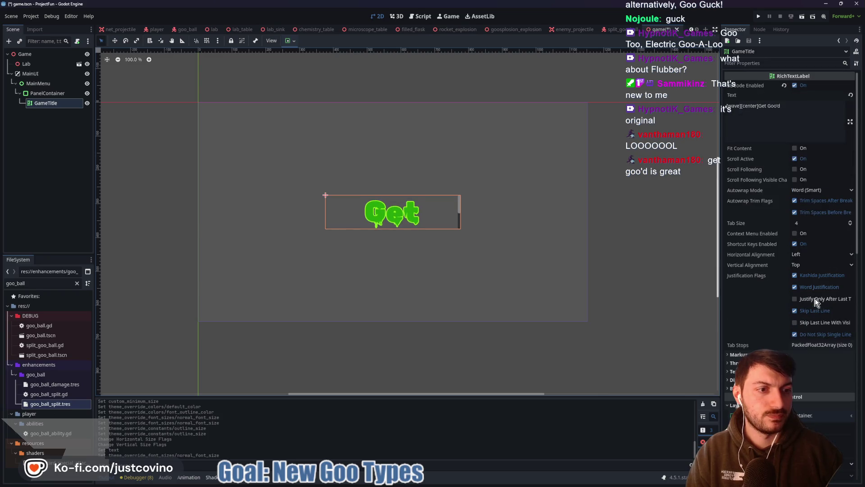
{"action": "scroll", "coordinate": [764, 238], "scroll_direction": "down", "scroll_amount": 1}
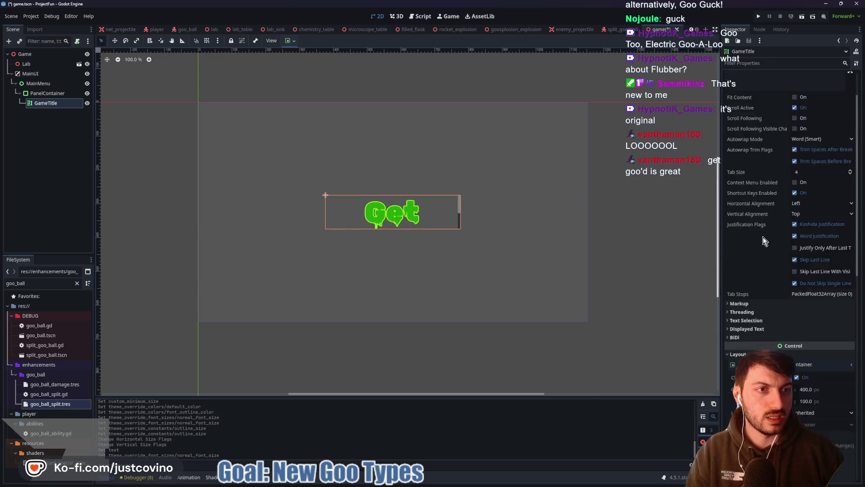
{"action": "scroll", "coordinate": [764, 236], "scroll_direction": "down", "scroll_amount": 2}
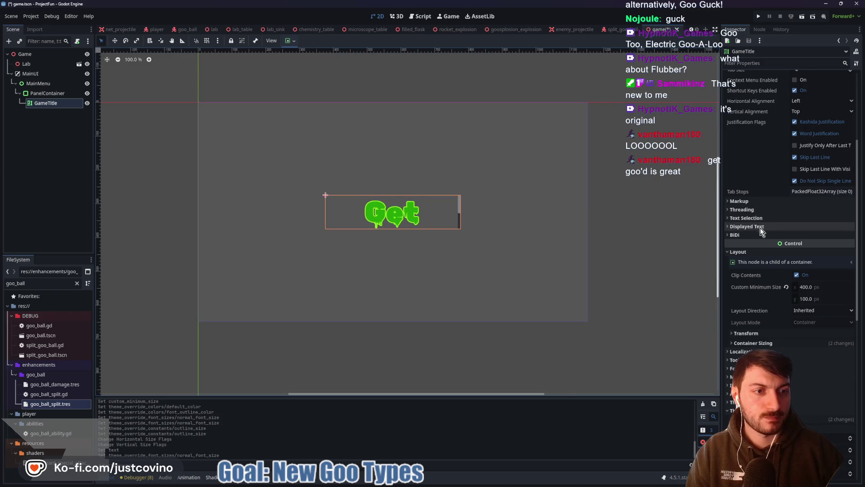
- Set the title's Custom Minimum Size to 600 × 400 px
{"action": "left_click", "coordinate": [815, 286]}
{"action": "type", "text": "00"}
{"action": "key", "text": "Tab"}
{"action": "type", "text": "200"}
{"action": "key", "text": "Return"}
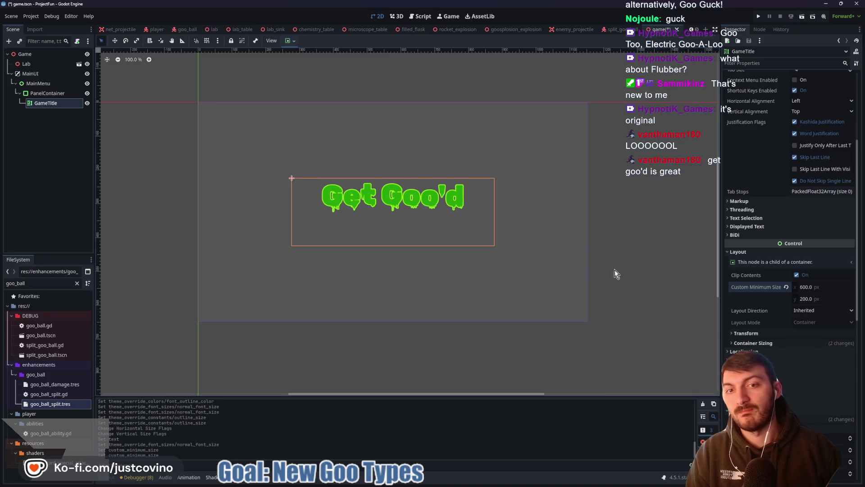
{"action": "left_click", "coordinate": [821, 298]}
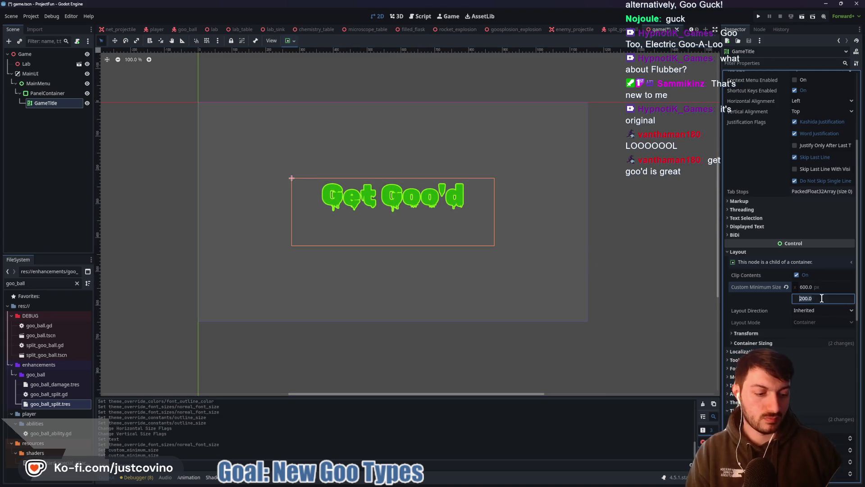
{"action": "type", "text": "400"}
{"action": "key", "text": "Return"}
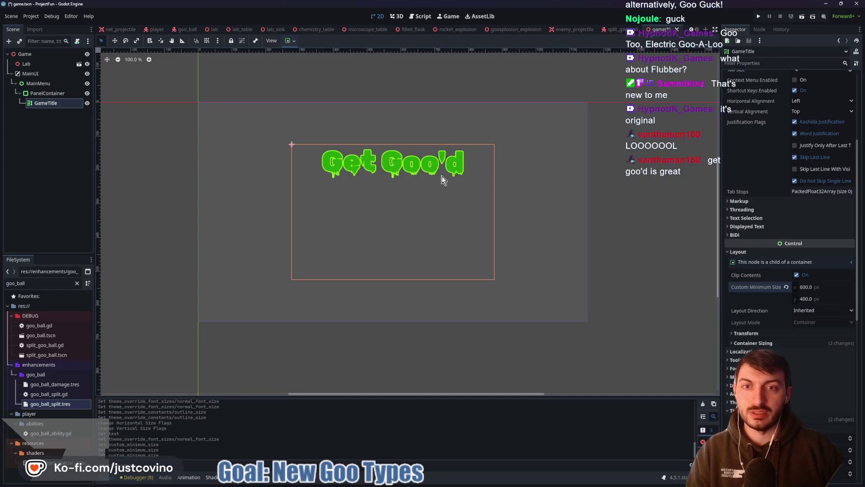
- Set the title's Mouse Filter to Ignore and save the scene
{"action": "scroll", "coordinate": [766, 225], "scroll_direction": "up", "scroll_amount": 5}
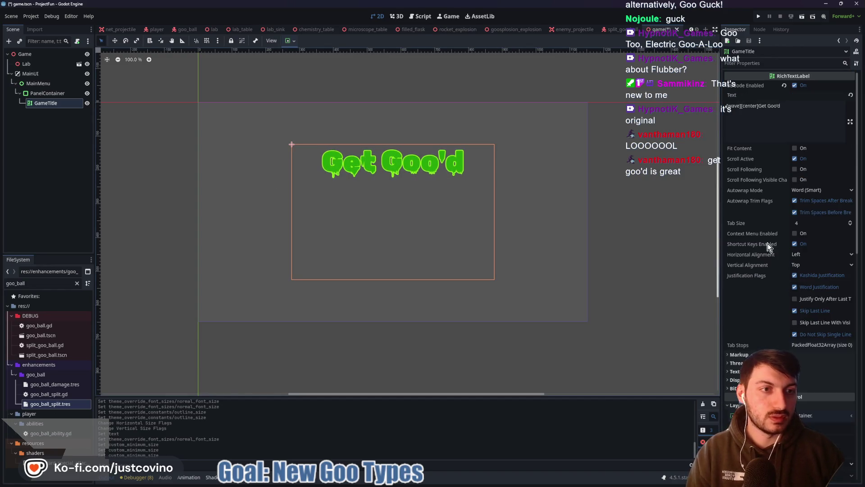
{"action": "scroll", "coordinate": [774, 230], "scroll_direction": "down", "scroll_amount": 6}
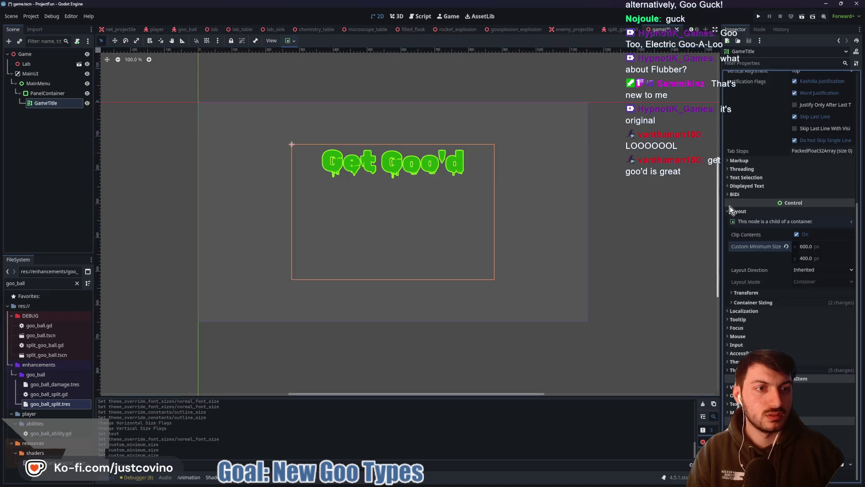
{"action": "left_click", "coordinate": [775, 336]}
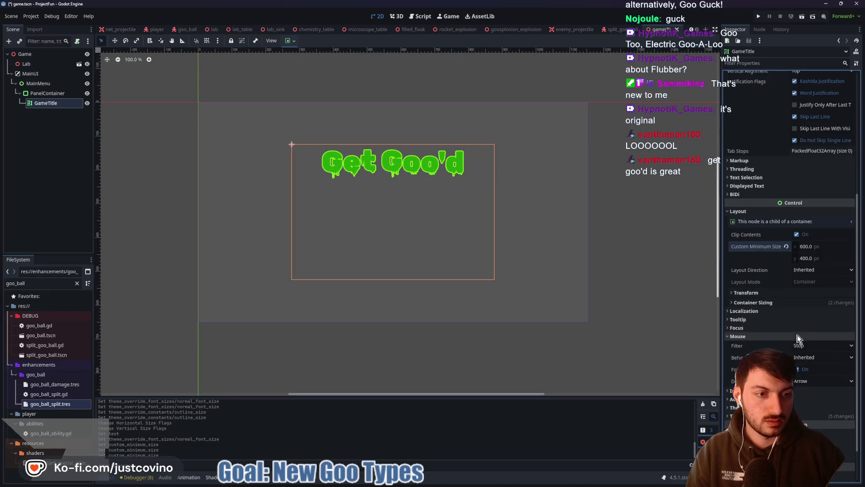
{"action": "left_click", "coordinate": [816, 348]}
{"action": "left_click", "coordinate": [807, 373]}
{"action": "key", "text": "ctrl+s"}
{"action": "left_click", "coordinate": [55, 187]}
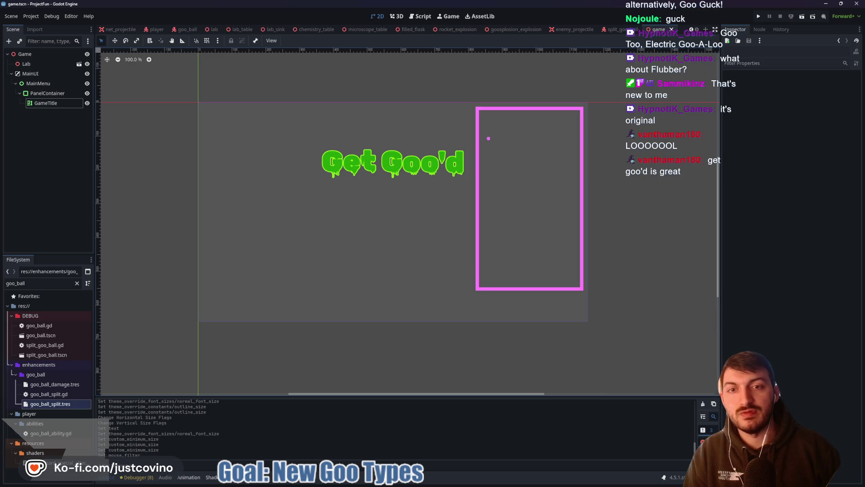
{"action": "mouse_move", "coordinate": [210, 128]}
{"action": "left_mouse_down"}
{"action": "mouse_move", "coordinate": [230, 169]}
{"action": "mouse_move", "coordinate": [322, 113]}
{"action": "mouse_move", "coordinate": [205, 130]}
{"action": "left_mouse_up"}
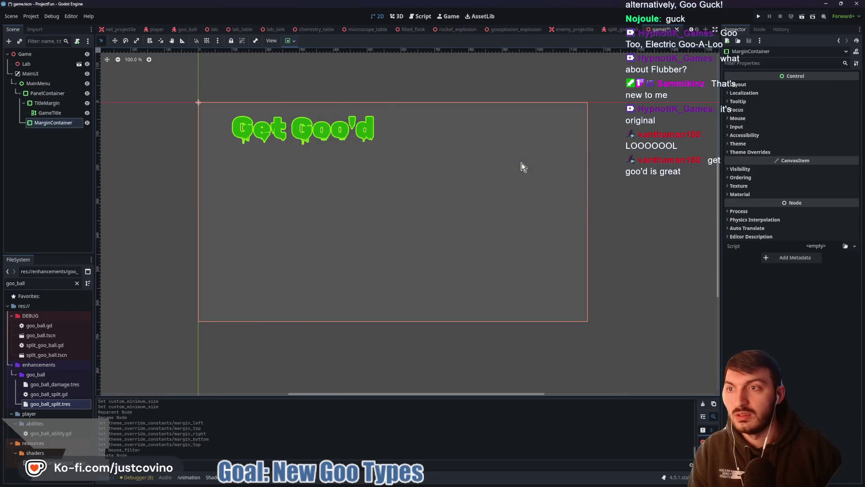
- Begin renaming the newly added MarginContainer in the Scene dock
{"action": "double_click", "coordinate": [64, 122]}
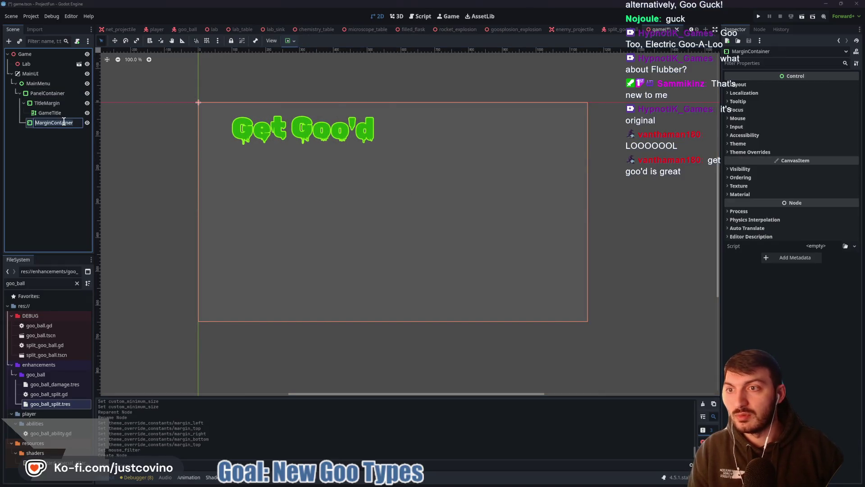
- Rename the container LeaderboardMargin and set its horizontal sizing to End
{"action": "type", "text": "LeaderboardCon"}
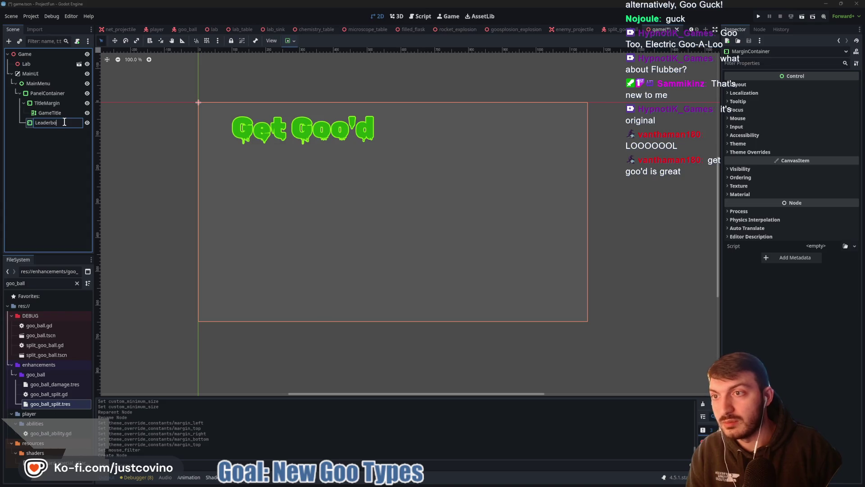
{"action": "key", "text": "BackSpace"}
{"action": "key", "text": "BackSpace"}
{"action": "key", "text": "BackSpace"}
{"action": "type", "text": "Margin"}
{"action": "key", "text": "Return"}
{"action": "left_click", "coordinate": [290, 42]}
{"action": "left_click", "coordinate": [317, 67]}
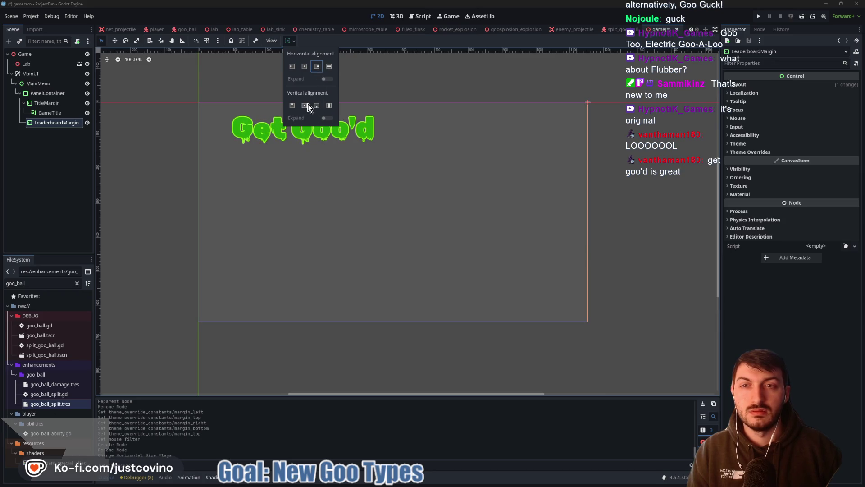
- Set LeaderboardMargin's vertical sizing to Begin and enter a first minimum size of 400 × 600
{"action": "left_click", "coordinate": [292, 104]}
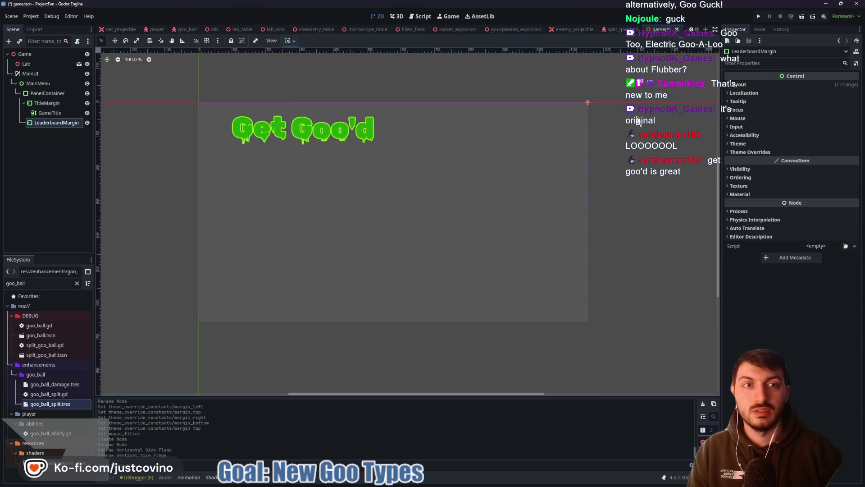
{"action": "left_click", "coordinate": [739, 85]}
{"action": "left_click", "coordinate": [823, 120]}
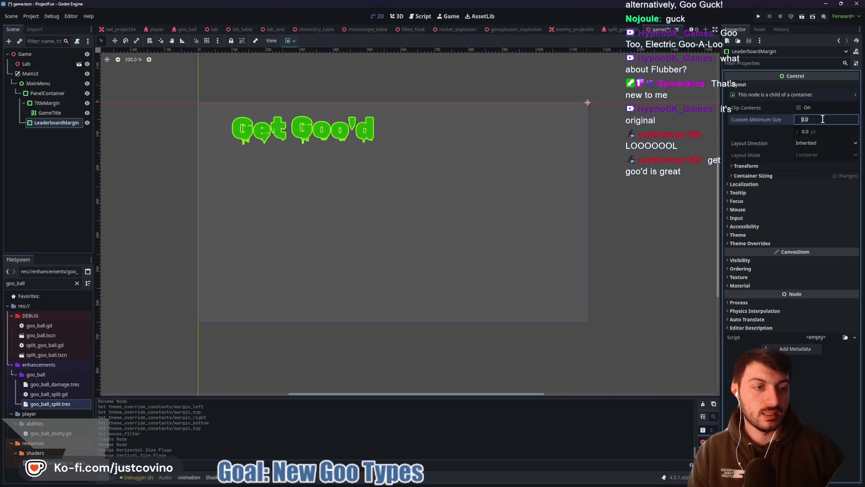
{"action": "key", "text": "BackSpace"}
{"action": "type", "text": "4"}
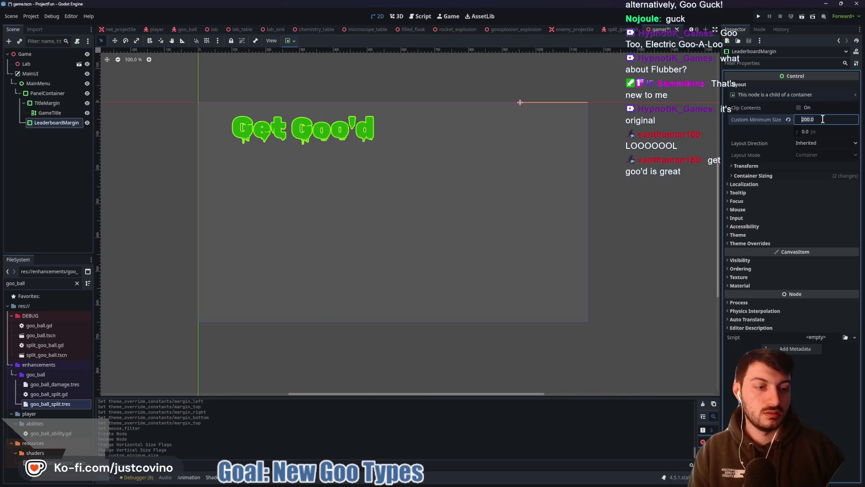
{"action": "type", "text": "00"}
{"action": "key", "text": "Return"}
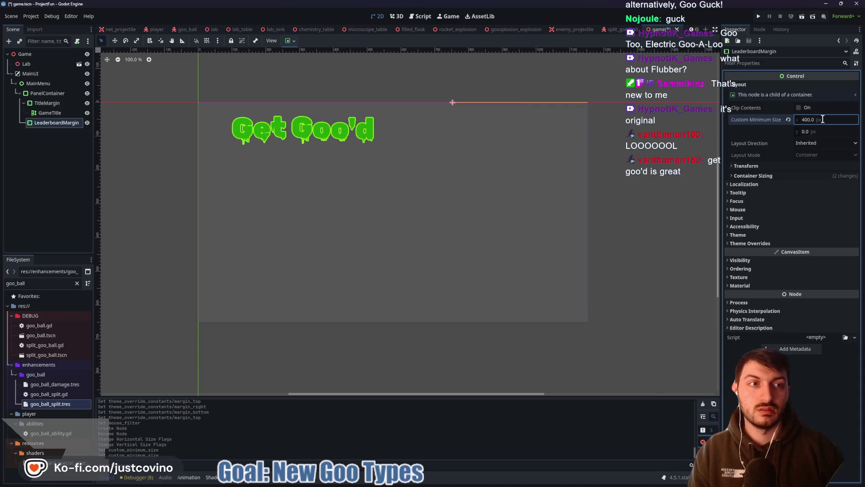
{"action": "type", "text": "500"}
{"action": "left_click", "coordinate": [829, 134]}
{"action": "type", "text": "600"}
{"action": "key", "text": "Return"}
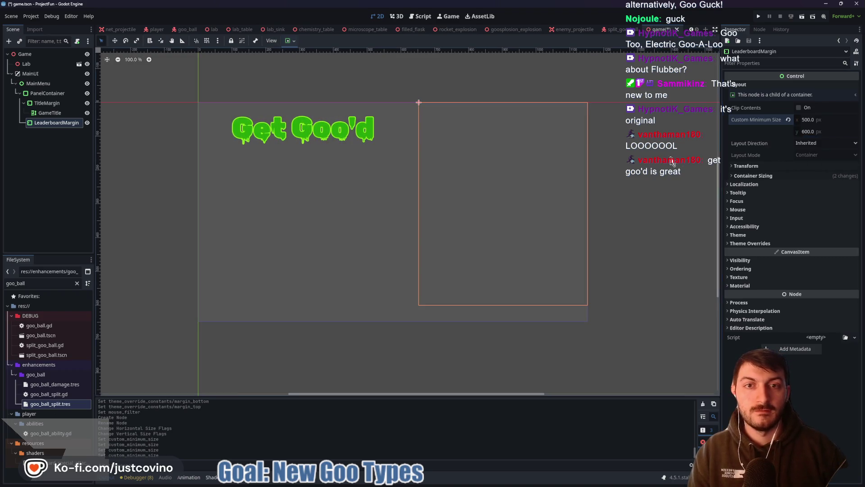
- Settle the minimum size at 400 × 500 px and save the scene
{"action": "left_click", "coordinate": [824, 120]}
{"action": "type", "text": "450"}
{"action": "key", "text": "Return"}
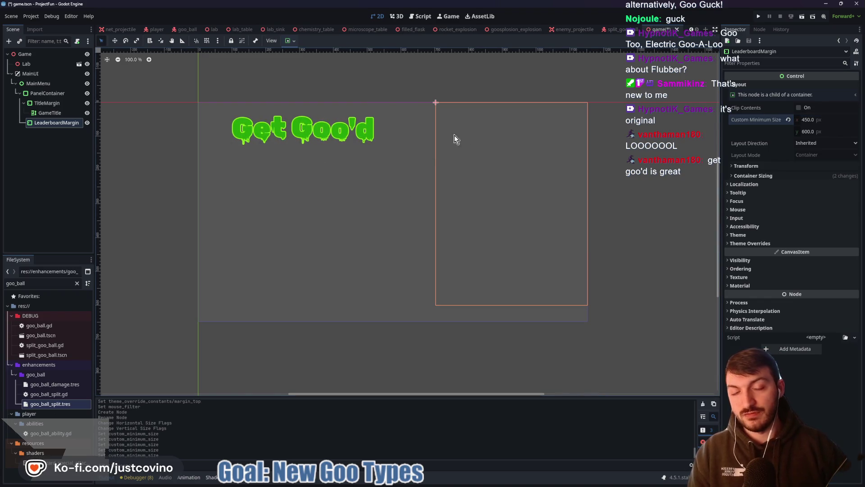
{"action": "left_click", "coordinate": [832, 118]}
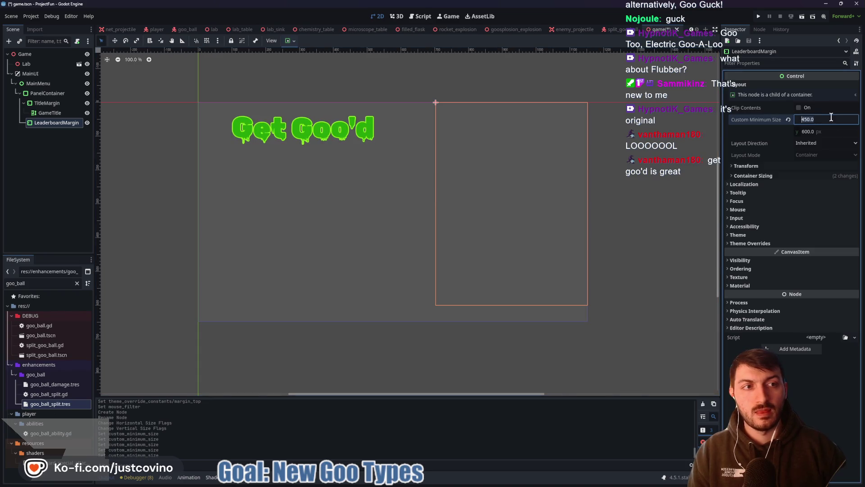
{"action": "type", "text": "400"}
{"action": "key", "text": "Return"}
{"action": "left_click", "coordinate": [820, 131]}
{"action": "type", "text": "500"}
{"action": "key", "text": "Return"}
{"action": "key", "text": "ctrl+s"}
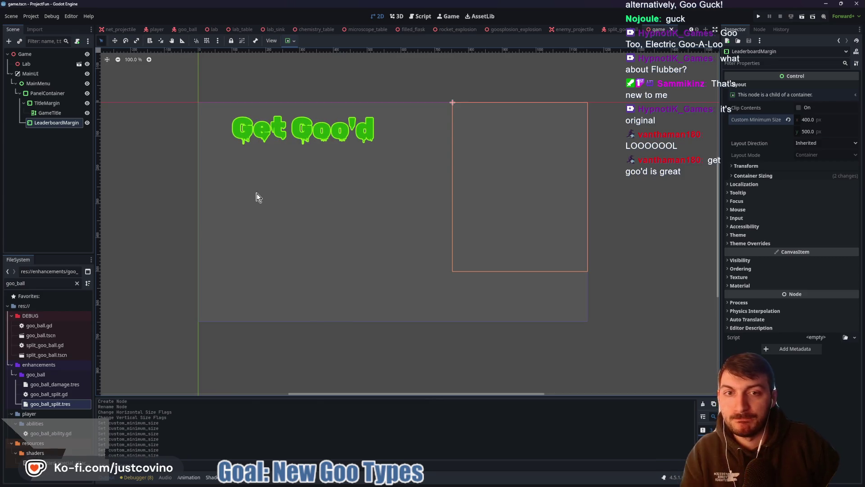
- Add a PanelContainer child to LeaderboardMargin, found by searching 'panelcon'
{"action": "left_click", "coordinate": [34, 93]}
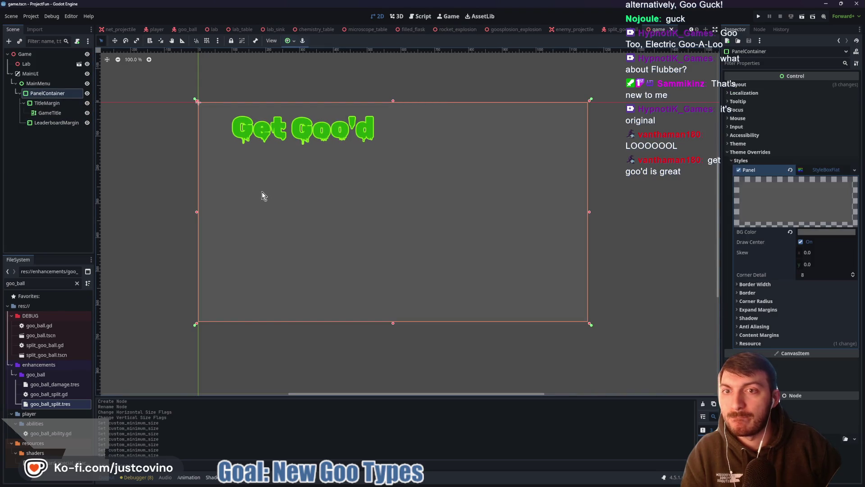
{"action": "mouse_move", "coordinate": [243, 176]}
{"action": "left_mouse_down"}
{"action": "mouse_move", "coordinate": [328, 242]}
{"action": "mouse_move", "coordinate": [336, 224]}
{"action": "left_mouse_up"}
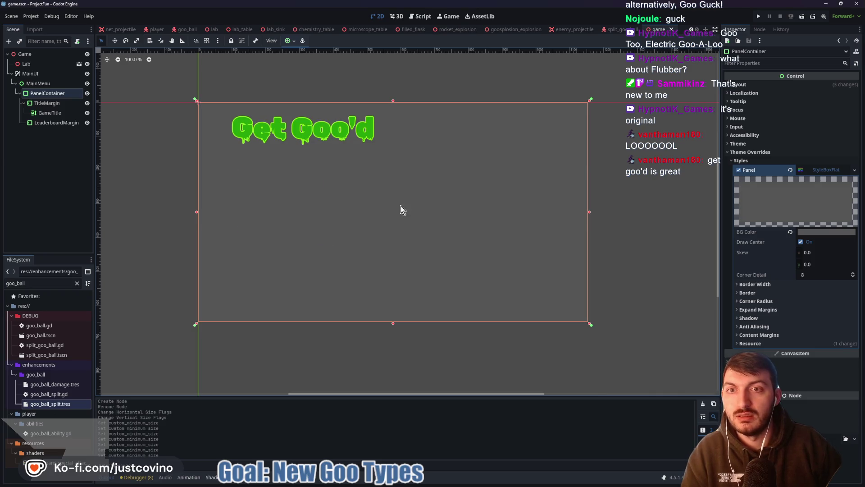
{"action": "left_click", "coordinate": [53, 123]}
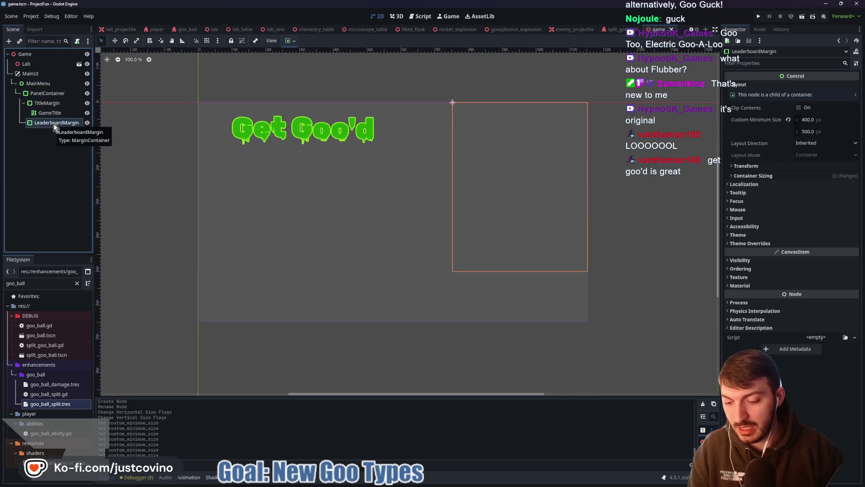
{"action": "key", "text": "ctrl+a"}
{"action": "type", "text": "panelcon"}
{"action": "key", "text": "Return"}
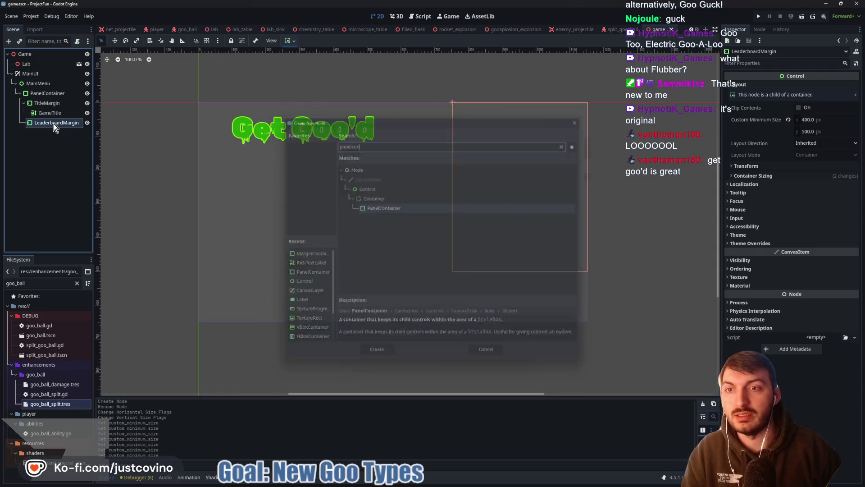
{"action": "left_click", "coordinate": [36, 175]}
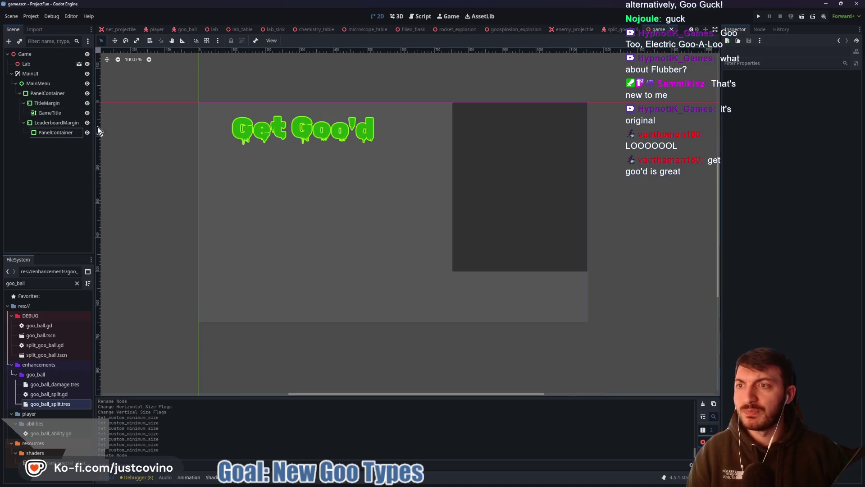
{"action": "left_click", "coordinate": [41, 124]}
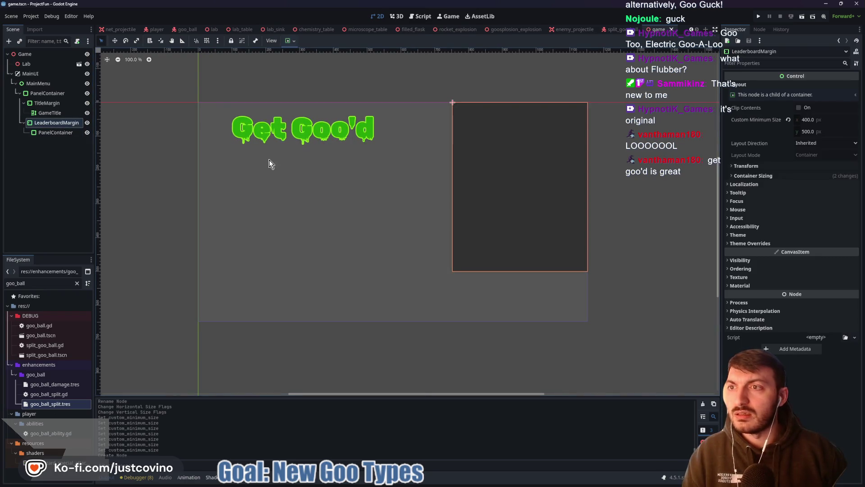
{"action": "left_click", "coordinate": [33, 103]}
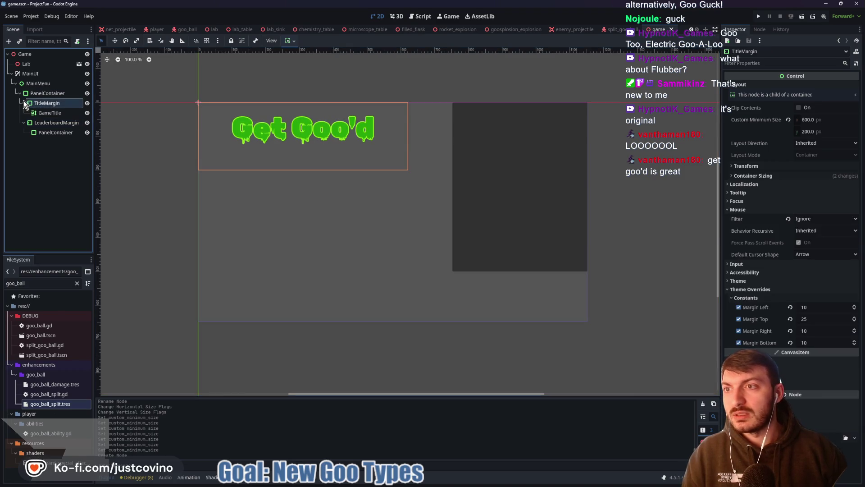
{"action": "left_click", "coordinate": [44, 124]}
{"action": "left_click", "coordinate": [23, 123]}
{"action": "left_click", "coordinate": [33, 93]}
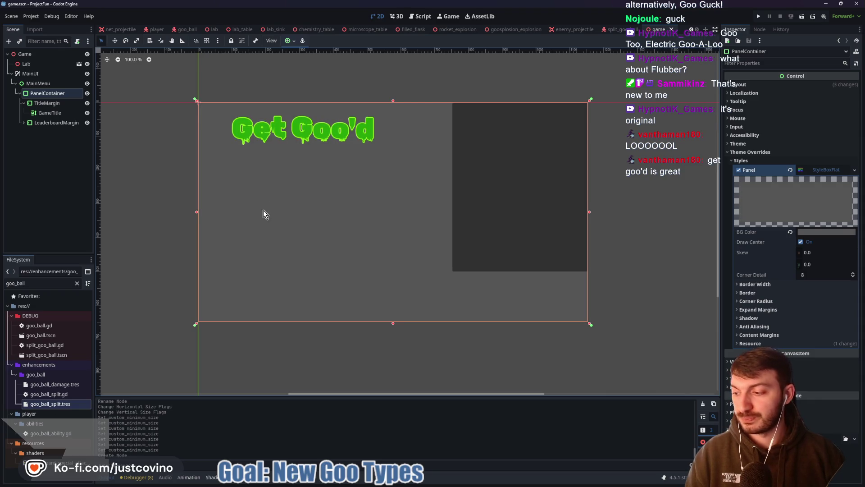
{"action": "mouse_move", "coordinate": [219, 179]}
{"action": "left_mouse_down"}
{"action": "mouse_move", "coordinate": [334, 245]}
{"action": "mouse_move", "coordinate": [398, 268]}
{"action": "left_mouse_up"}
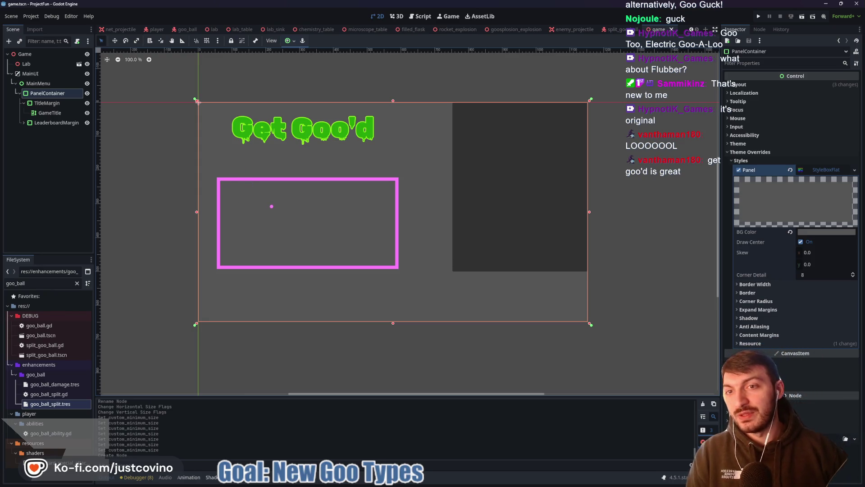
{"action": "left_click_drag", "start_coordinate": [271, 205], "coordinate": [251, 199]}
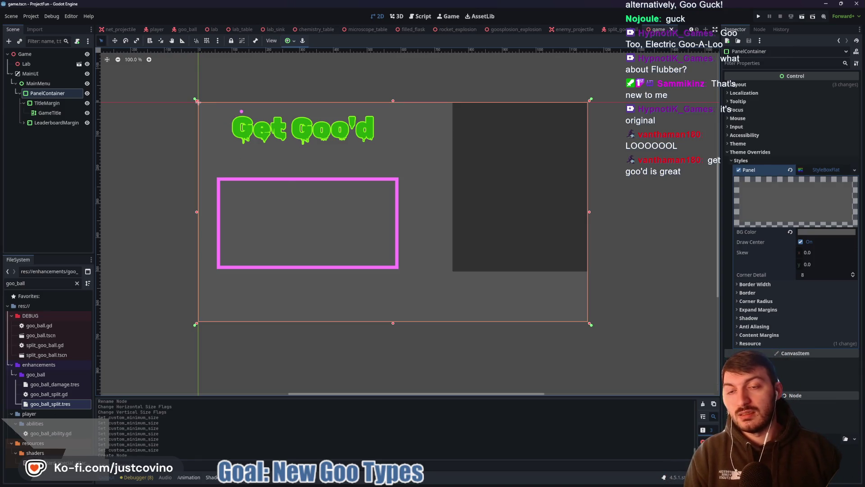
{"action": "left_click_drag", "start_coordinate": [226, 116], "coordinate": [382, 158]}
{"action": "left_click_drag", "start_coordinate": [336, 108], "coordinate": [243, 109]}
{"action": "left_click_drag", "start_coordinate": [232, 221], "coordinate": [267, 223]}
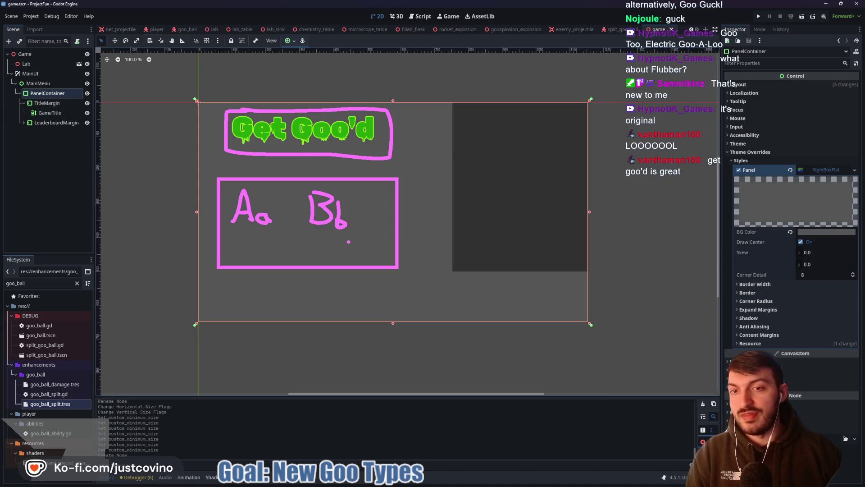
{"action": "key", "text": "Escape"}
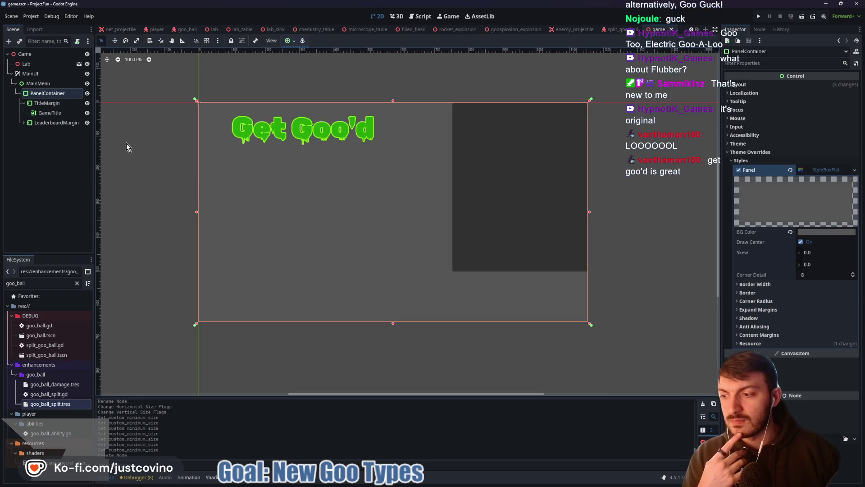
{"action": "left_click", "coordinate": [43, 124]}
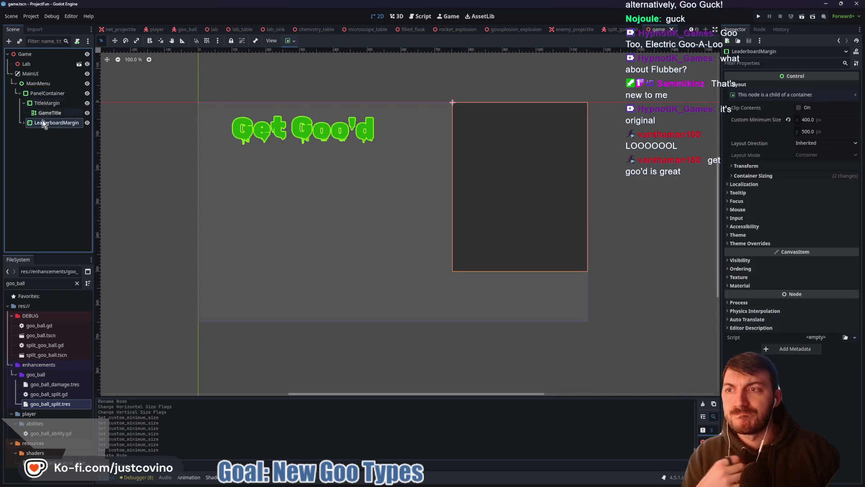
- Add a VBoxContainer under PanelContainer and centre it horizontally and vertically
{"action": "left_click", "coordinate": [39, 93]}
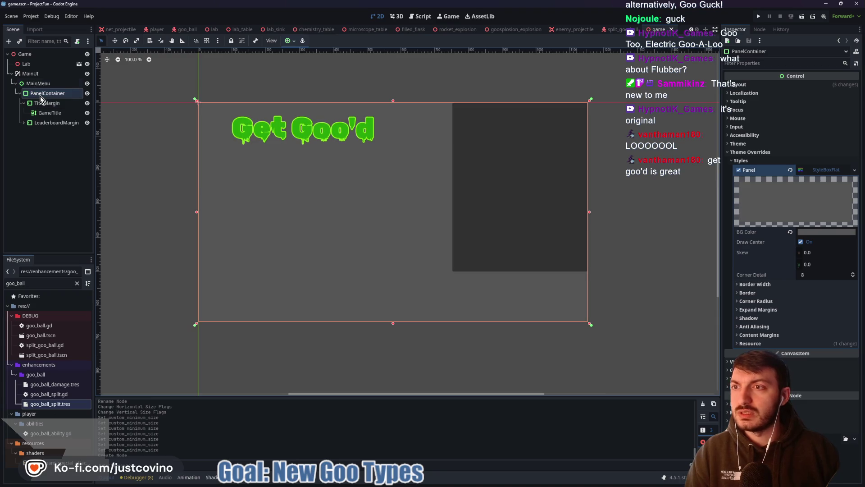
{"action": "key", "text": "ctrl+a"}
{"action": "type", "text": "vbox"}
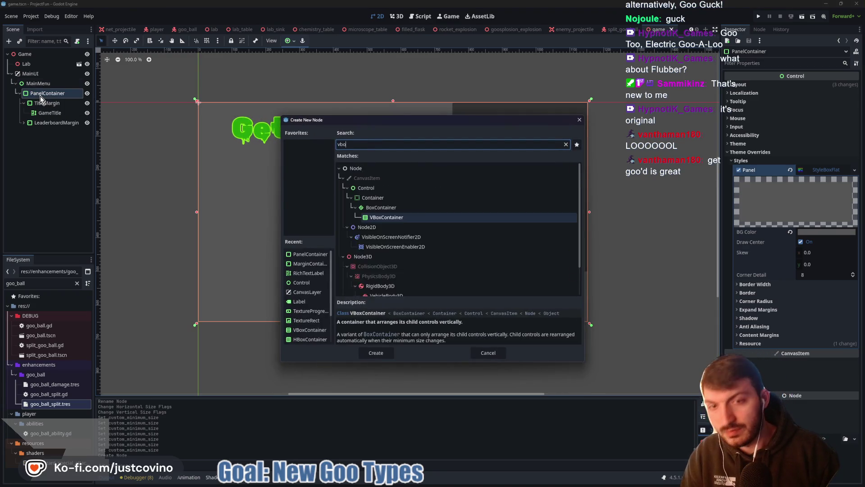
{"action": "key", "text": "Return"}
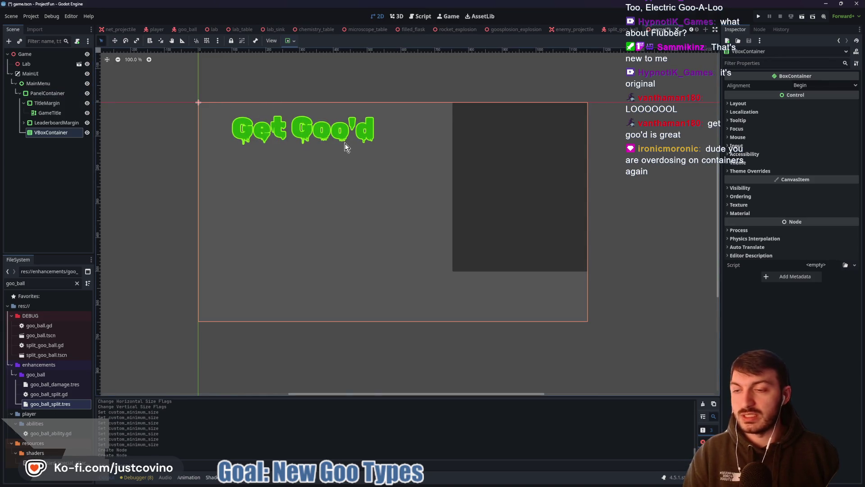
{"action": "left_click", "coordinate": [290, 41]}
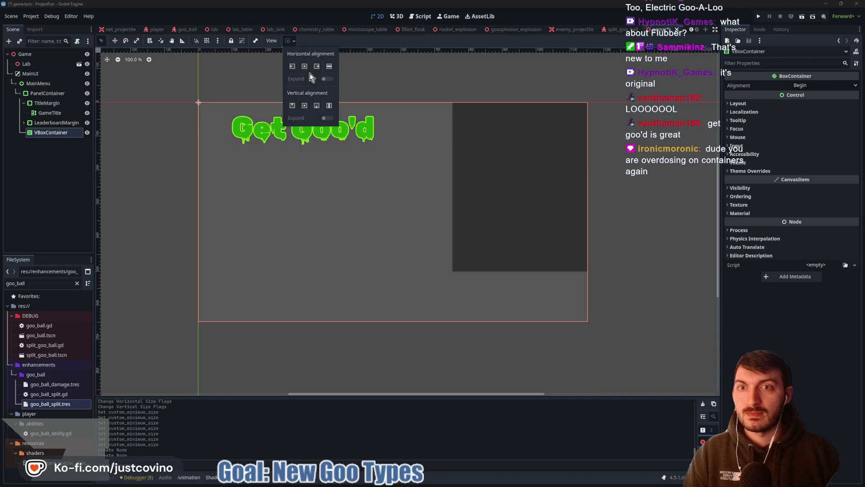
{"action": "left_click", "coordinate": [304, 67]}
{"action": "left_click", "coordinate": [305, 105]}
{"action": "left_click", "coordinate": [291, 40]}
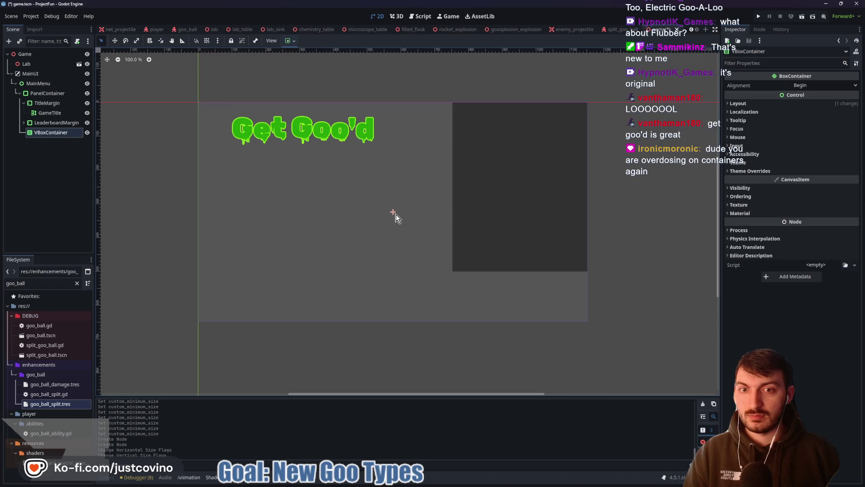
- Give the VBoxContainer a 100×100 custom minimum size, then bring up the Progression notes browser
{"action": "left_click", "coordinate": [748, 105]}
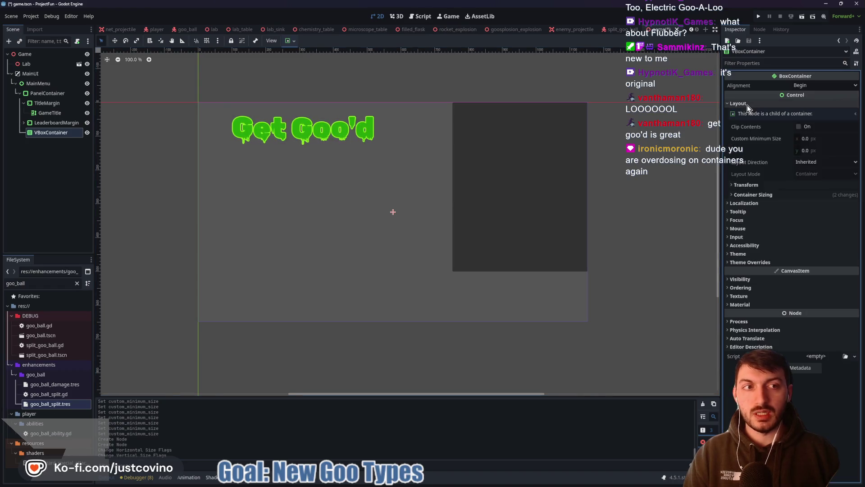
{"action": "left_click", "coordinate": [811, 138]}
{"action": "type", "text": "100"}
{"action": "key", "text": "Tab"}
{"action": "type", "text": "100"}
{"action": "key", "text": "Return"}
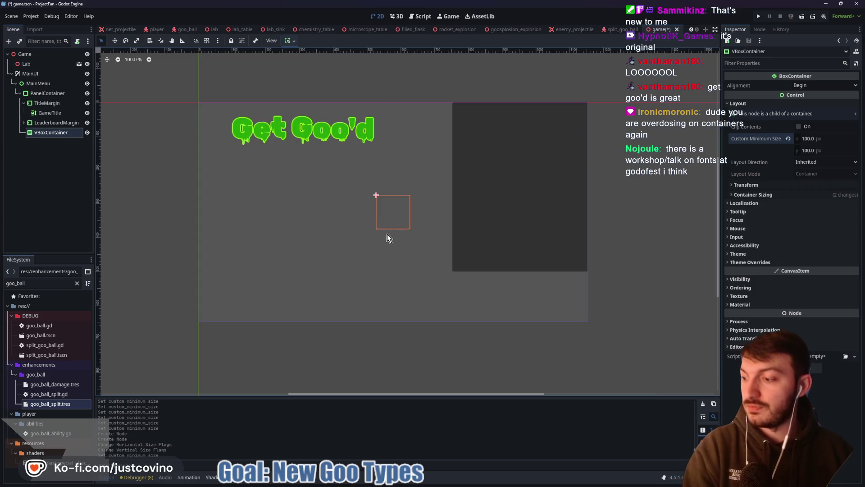
{"action": "key", "text": "alt+Tab"}
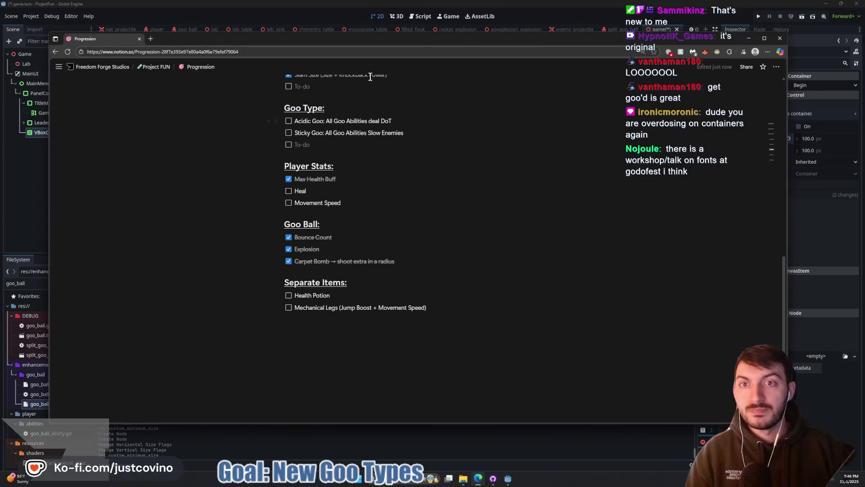
- Look up GodotFest in a new browser tab and open its talks page
{"action": "left_click", "coordinate": [149, 40]}
{"action": "type", "text": "godotfes"}
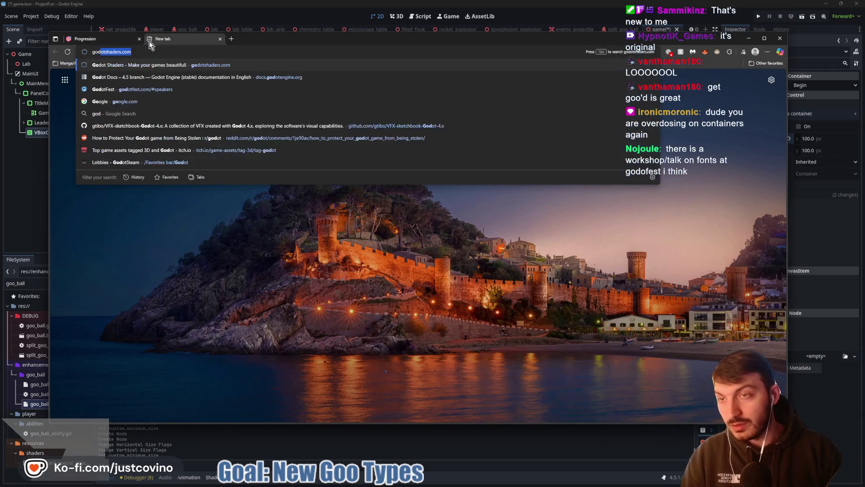
{"action": "key", "text": "Return"}
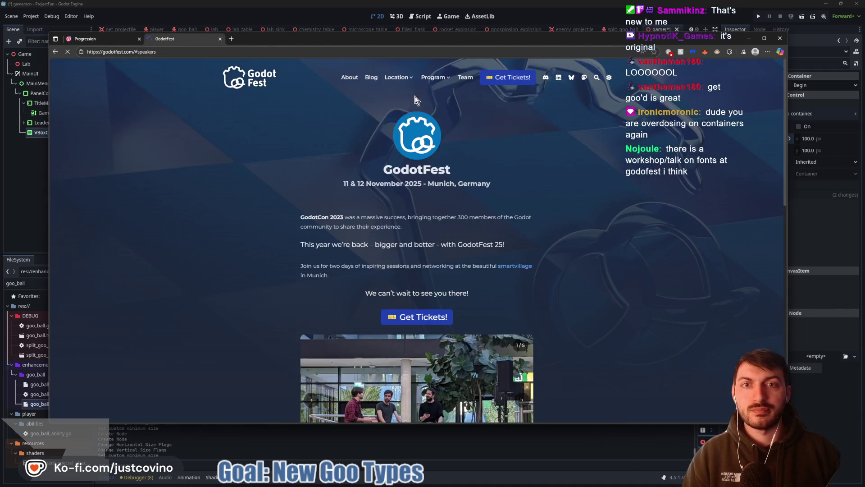
{"action": "mouse_move", "coordinate": [432, 78]}
{"action": "left_click", "coordinate": [434, 101]}
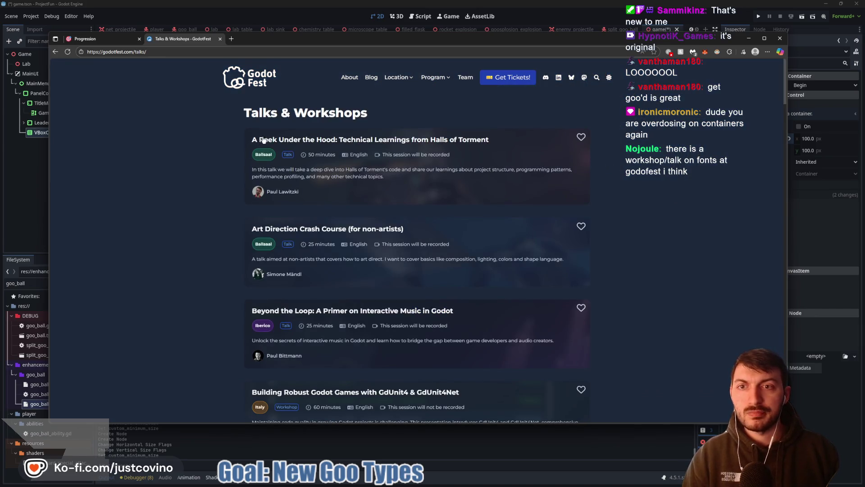
- Scroll through the GodotFest talks list, switch to the Progression notes, then return to Godot
{"action": "scroll", "coordinate": [316, 158], "scroll_direction": "down", "scroll_amount": 2}
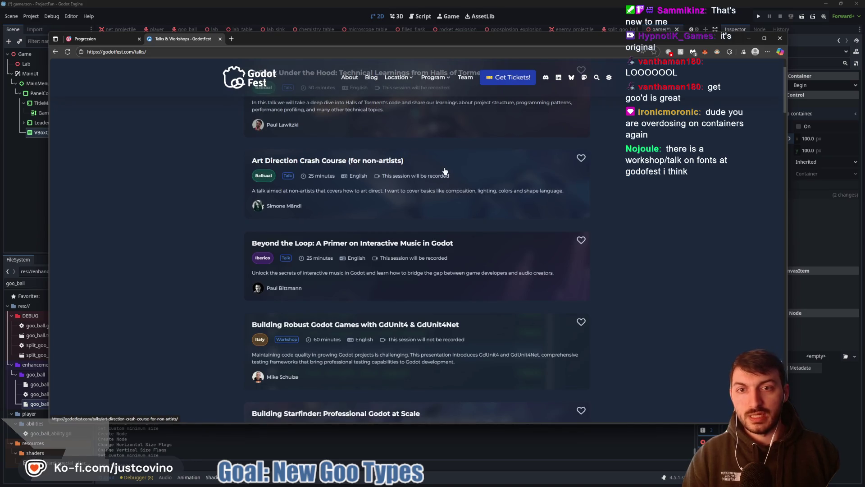
{"action": "scroll", "coordinate": [330, 186], "scroll_direction": "down", "scroll_amount": 3}
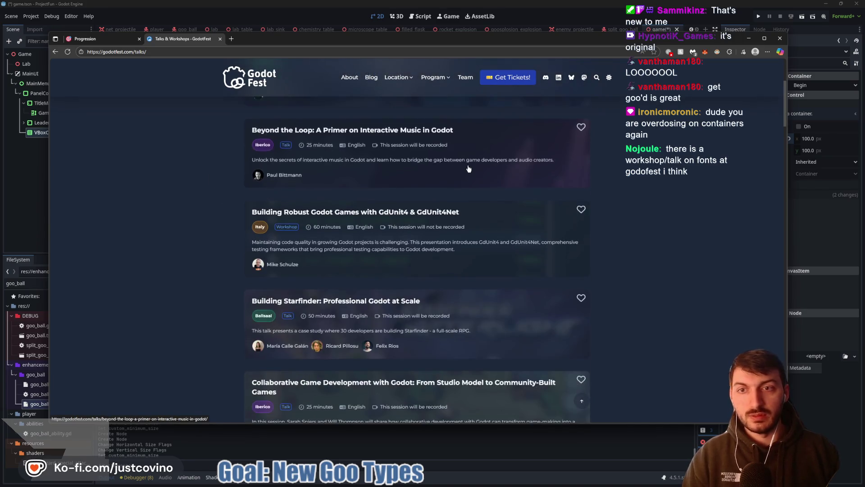
{"action": "scroll", "coordinate": [292, 173], "scroll_direction": "down", "scroll_amount": 3}
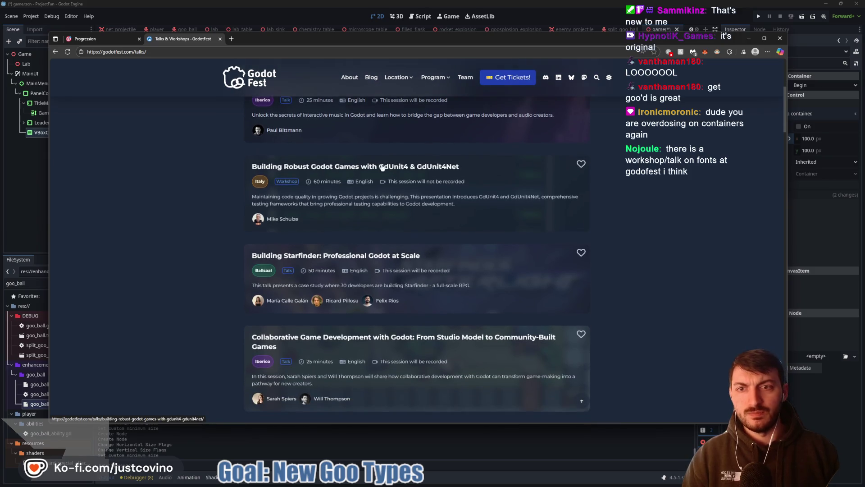
{"action": "scroll", "coordinate": [293, 175], "scroll_direction": "down", "scroll_amount": 3}
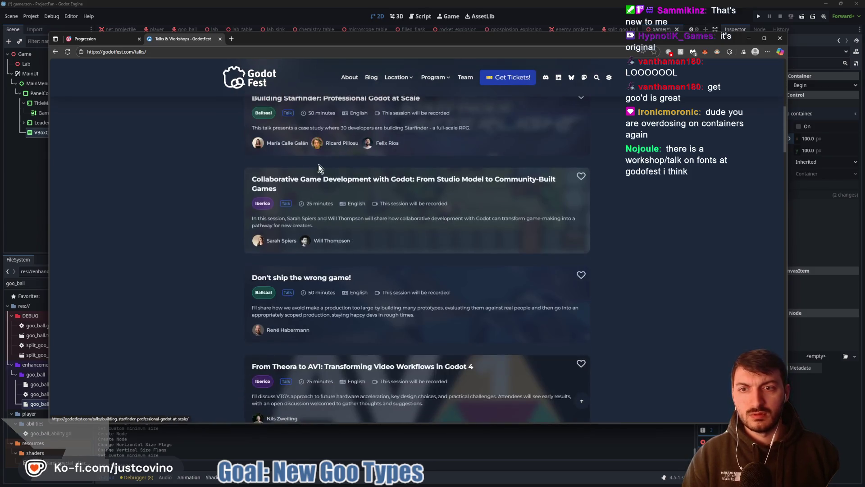
{"action": "scroll", "coordinate": [442, 203], "scroll_direction": "down", "scroll_amount": 2}
{"action": "scroll", "coordinate": [442, 203], "scroll_direction": "down", "scroll_amount": 1}
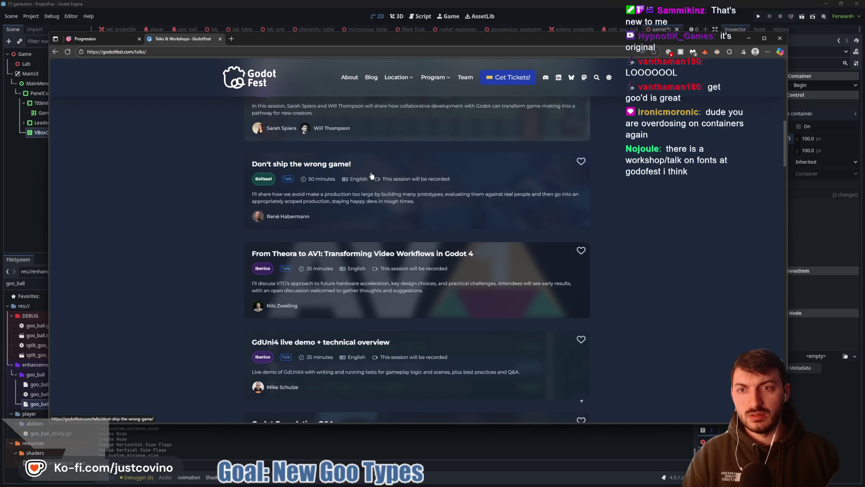
{"action": "scroll", "coordinate": [371, 175], "scroll_direction": "down", "scroll_amount": 2}
{"action": "scroll", "coordinate": [361, 185], "scroll_direction": "down", "scroll_amount": 3}
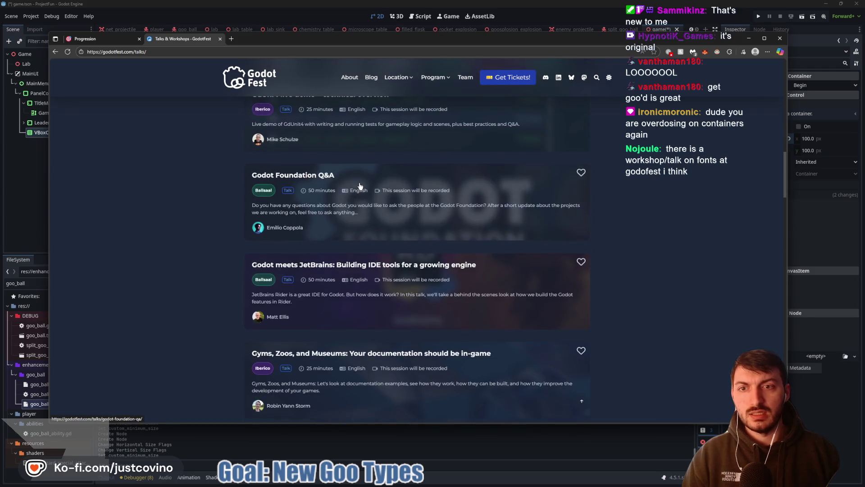
{"action": "scroll", "coordinate": [359, 185], "scroll_direction": "down", "scroll_amount": 3}
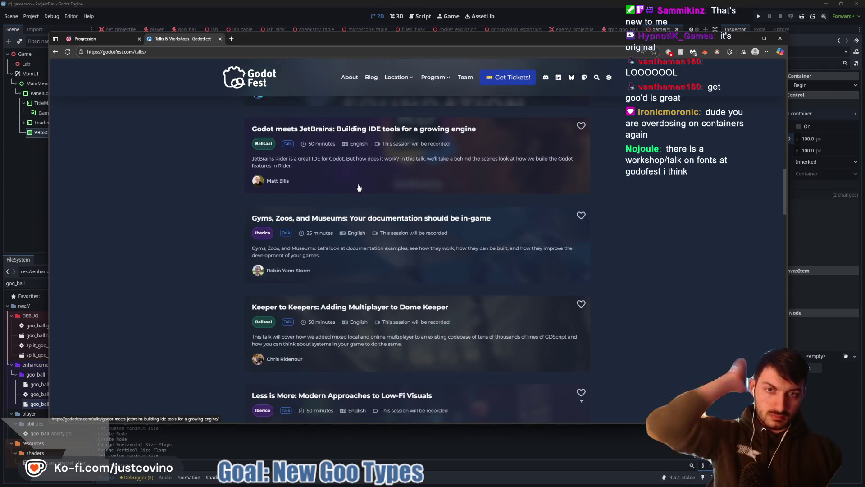
{"action": "scroll", "coordinate": [359, 188], "scroll_direction": "down", "scroll_amount": 1}
{"action": "scroll", "coordinate": [359, 187], "scroll_direction": "down", "scroll_amount": 1}
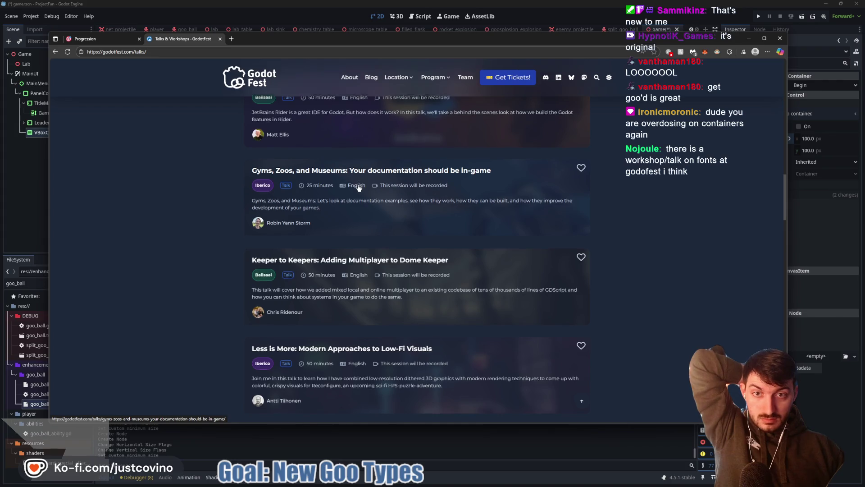
{"action": "scroll", "coordinate": [360, 187], "scroll_direction": "down", "scroll_amount": 2}
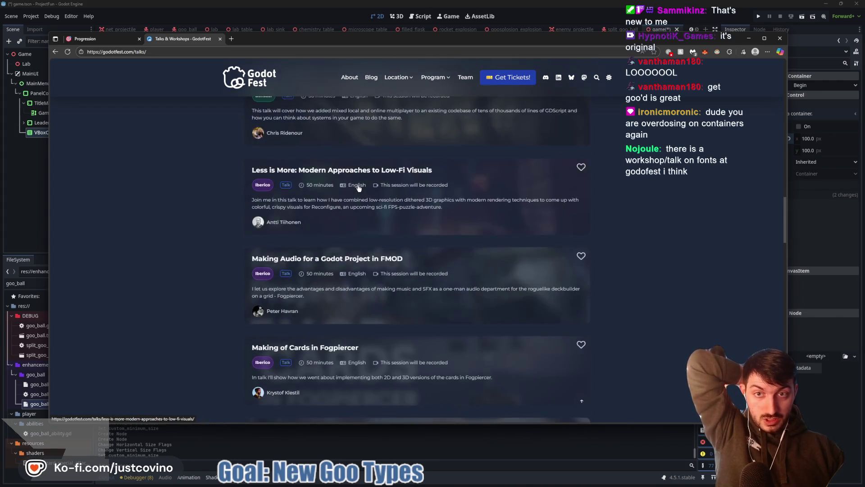
{"action": "scroll", "coordinate": [357, 191], "scroll_direction": "down", "scroll_amount": 1}
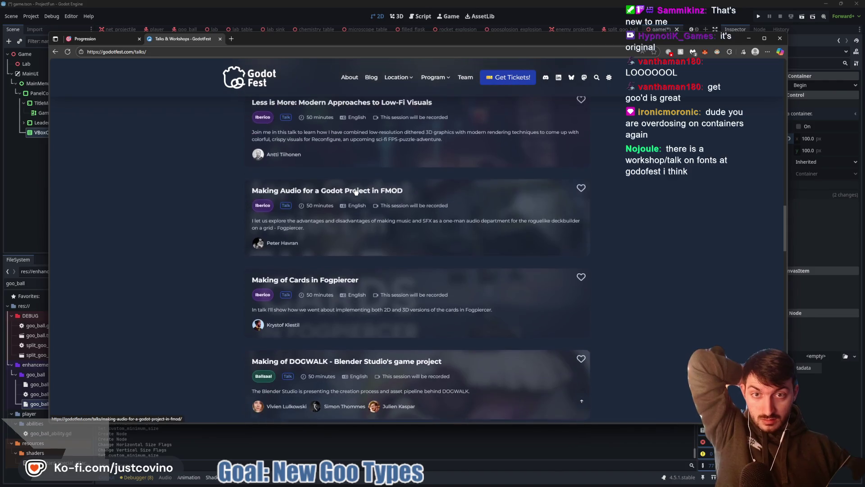
{"action": "scroll", "coordinate": [356, 192], "scroll_direction": "down", "scroll_amount": 1}
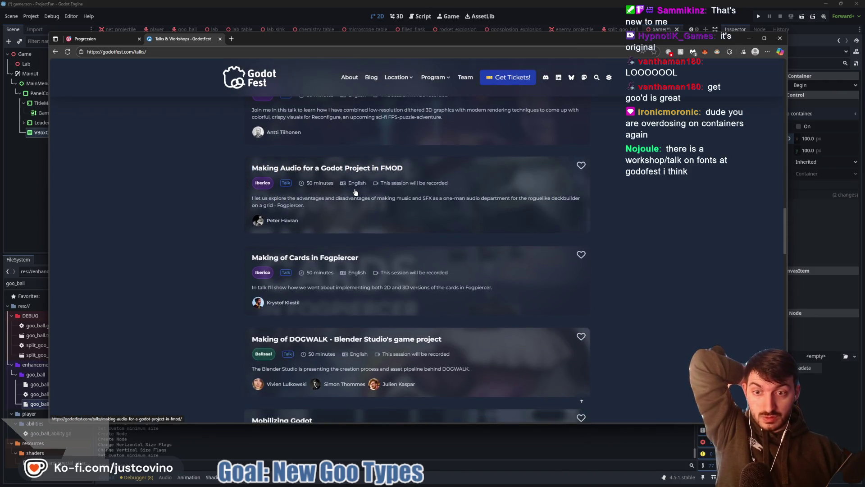
{"action": "scroll", "coordinate": [355, 193], "scroll_direction": "down", "scroll_amount": 2}
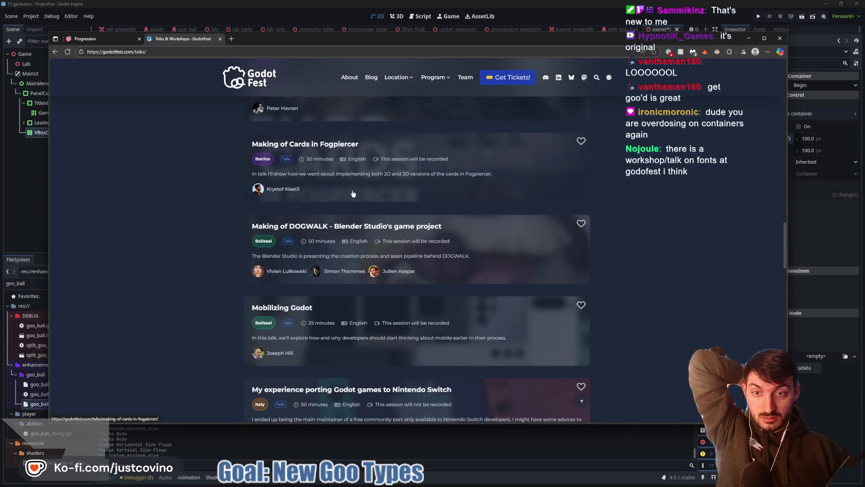
{"action": "scroll", "coordinate": [353, 194], "scroll_direction": "down", "scroll_amount": 2}
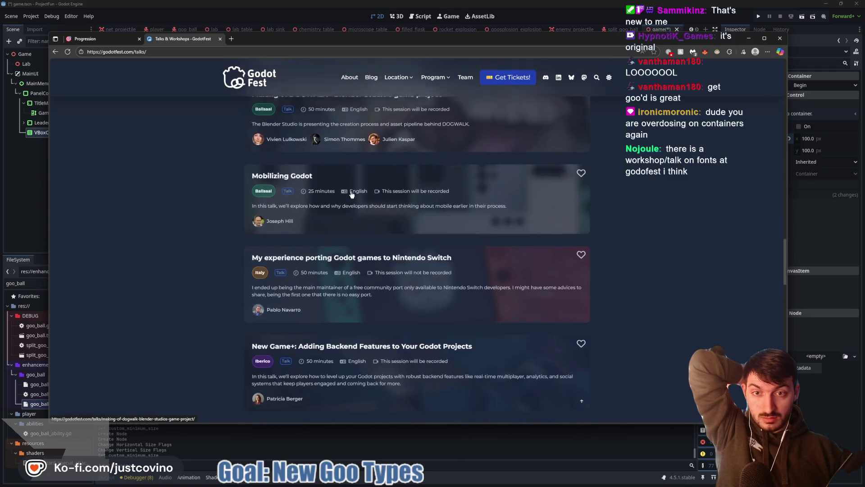
{"action": "scroll", "coordinate": [352, 195], "scroll_direction": "down", "scroll_amount": 2}
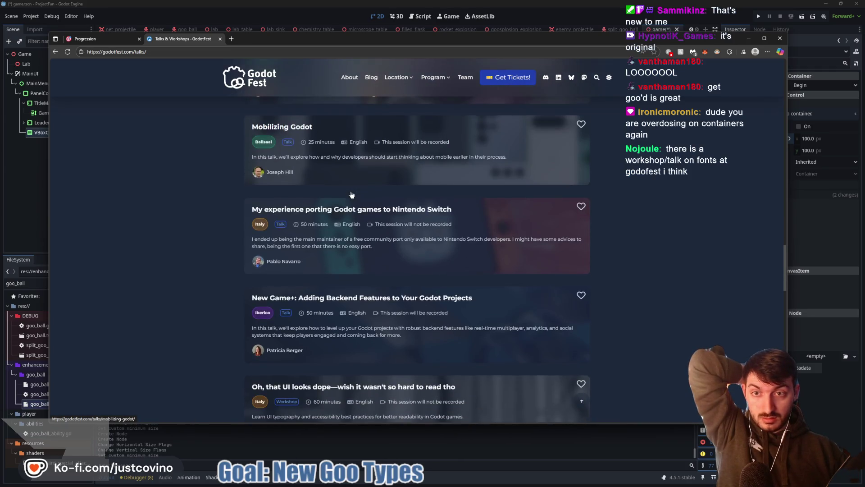
{"action": "scroll", "coordinate": [350, 195], "scroll_direction": "down", "scroll_amount": 2}
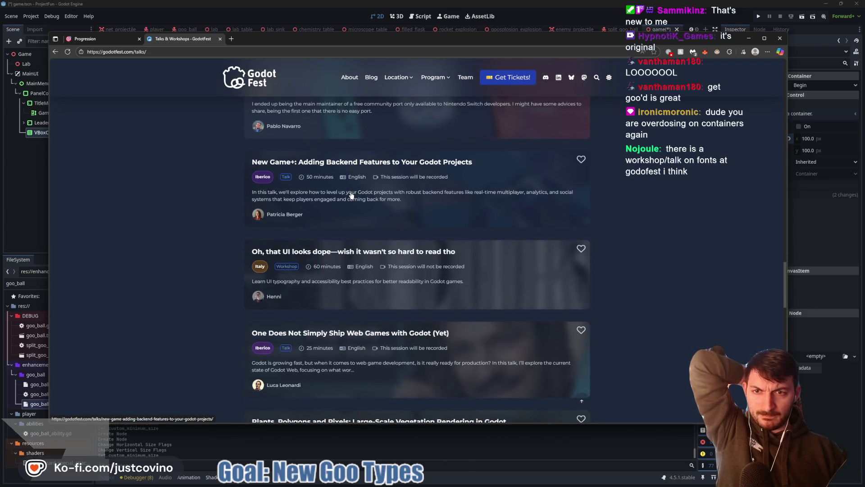
{"action": "scroll", "coordinate": [351, 195], "scroll_direction": "down", "scroll_amount": 1}
{"action": "scroll", "coordinate": [352, 195], "scroll_direction": "down", "scroll_amount": 1}
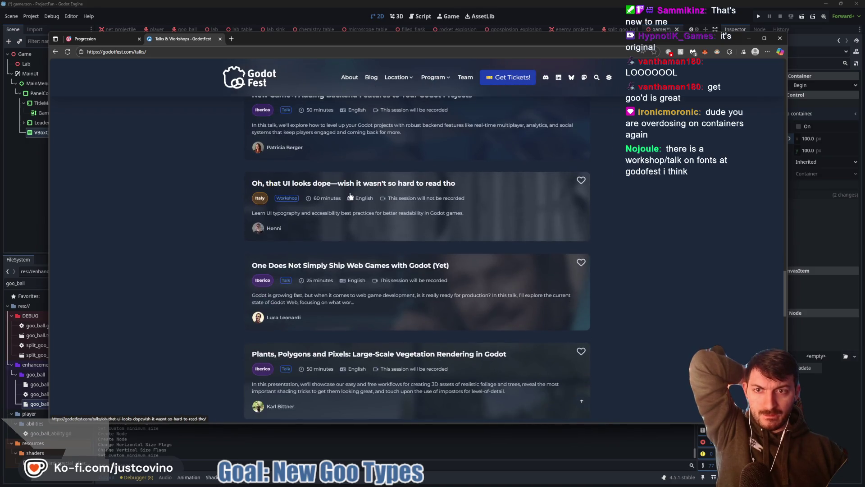
{"action": "scroll", "coordinate": [351, 194], "scroll_direction": "down", "scroll_amount": 1}
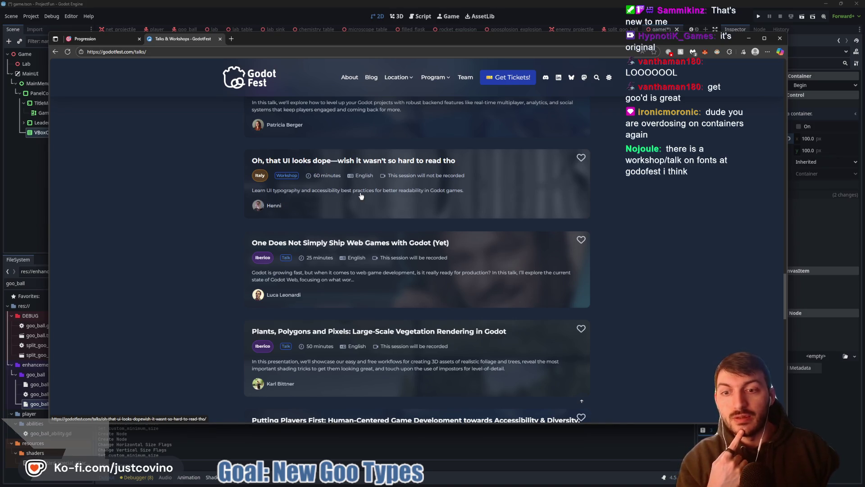
{"action": "key", "text": "ctrl+shift+Tab"}
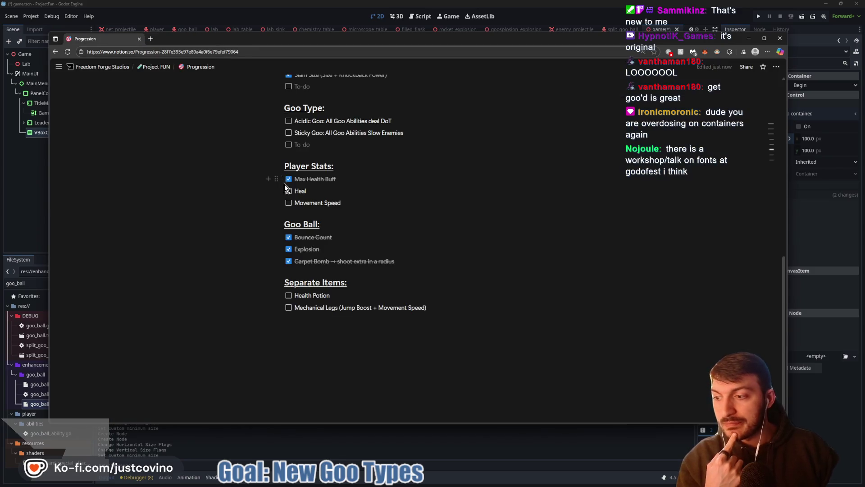
{"action": "key", "text": "alt+Tab"}
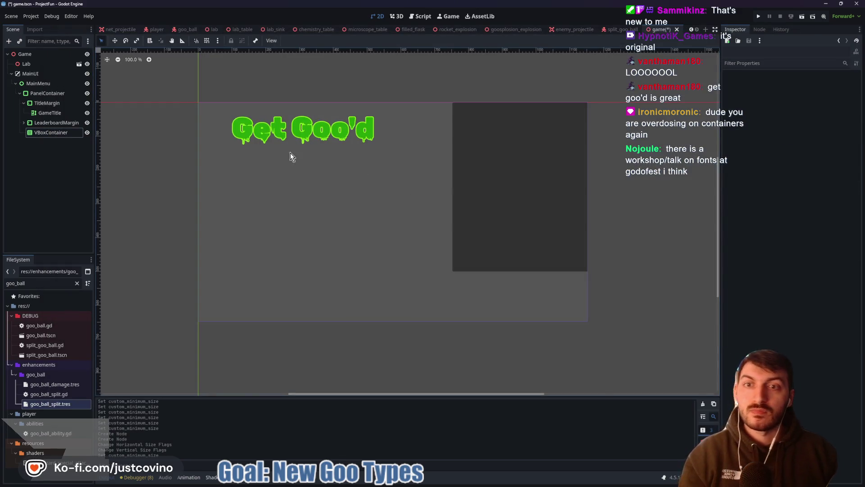
{"action": "left_click", "coordinate": [55, 133]}
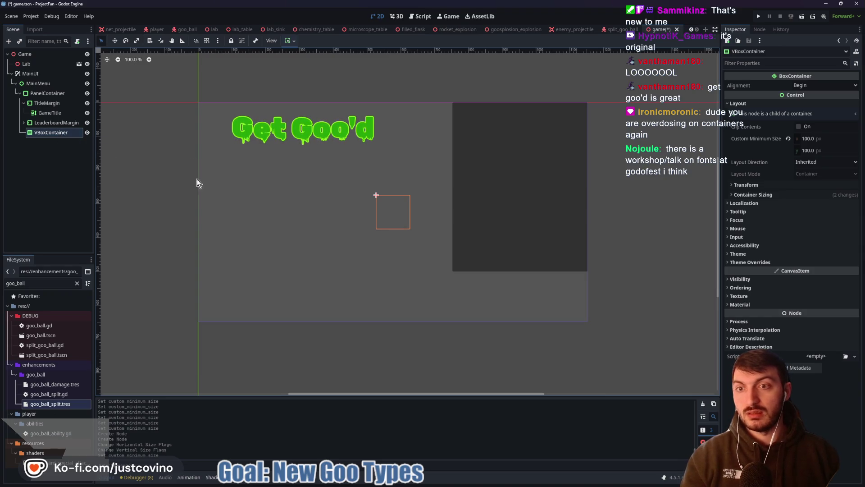
{"action": "mouse_move", "coordinate": [206, 171]}
{"action": "left_mouse_down"}
{"action": "mouse_move", "coordinate": [377, 248]}
{"action": "mouse_move", "coordinate": [336, 256]}
{"action": "left_mouse_up"}
{"action": "mouse_move", "coordinate": [206, 158]}
{"action": "left_mouse_down"}
{"action": "mouse_move", "coordinate": [208, 238]}
{"action": "mouse_move", "coordinate": [353, 266]}
{"action": "left_mouse_up"}
{"action": "mouse_move", "coordinate": [243, 233]}
{"action": "left_mouse_down"}
{"action": "mouse_move", "coordinate": [332, 184]}
{"action": "mouse_move", "coordinate": [245, 186]}
{"action": "left_mouse_up"}
{"action": "key", "text": "Escape"}
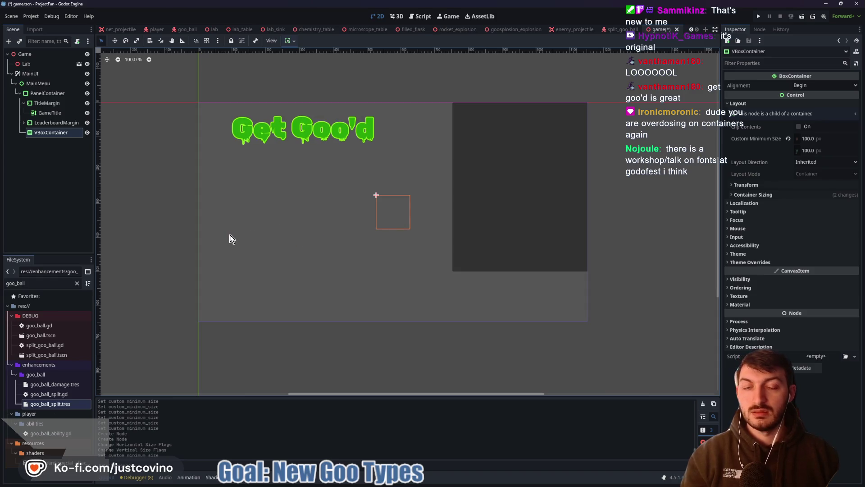
{"action": "left_click", "coordinate": [44, 135]}
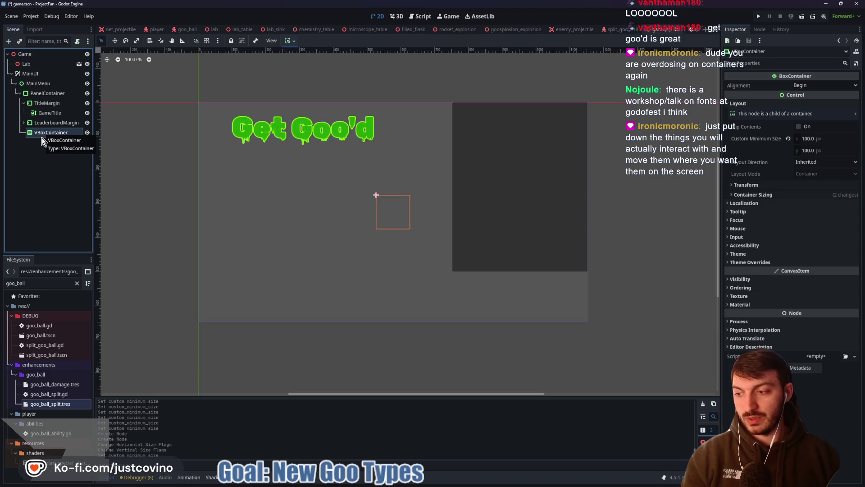
{"action": "left_click", "coordinate": [41, 95]}
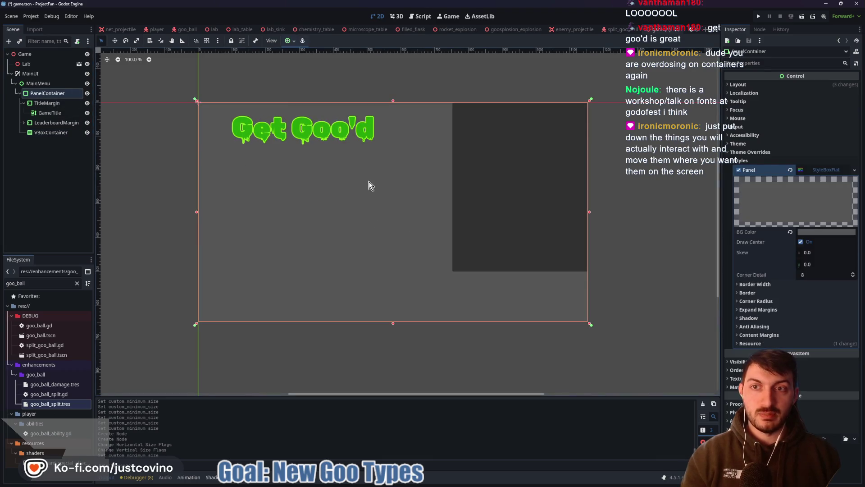
{"action": "left_click", "coordinate": [67, 134]}
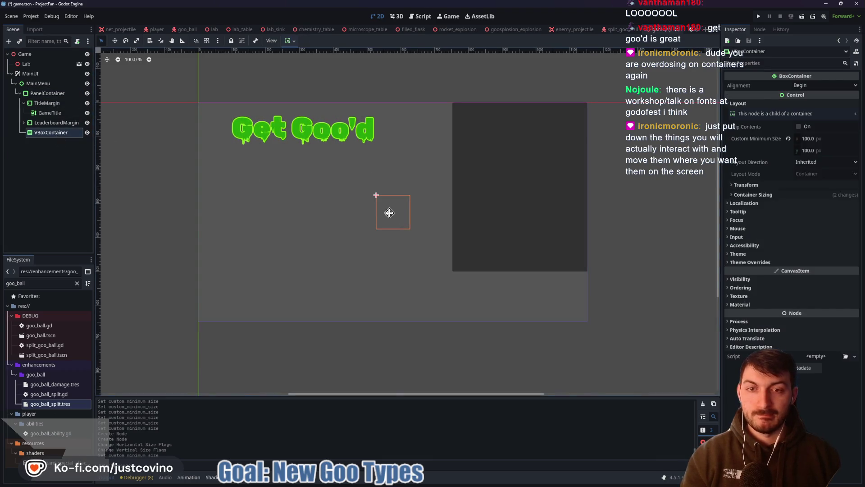
{"action": "left_click_drag", "start_coordinate": [393, 212], "coordinate": [333, 211]}
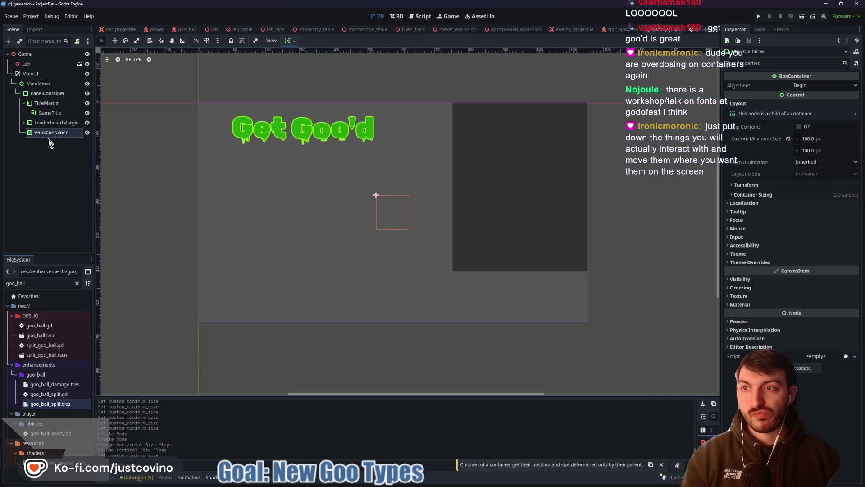
- Inspect the Layout Direction options, leaving them at Inherited
{"action": "left_click", "coordinate": [824, 162]}
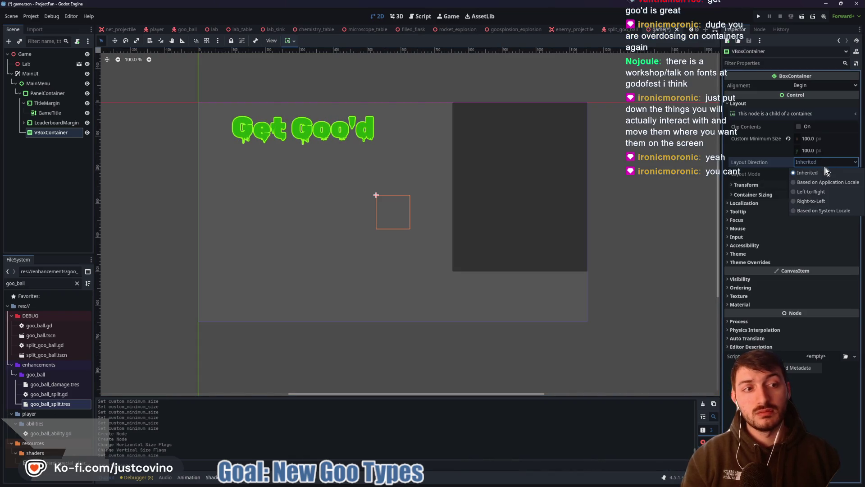
{"action": "left_click", "coordinate": [826, 168]}
{"action": "left_click", "coordinate": [826, 167]}
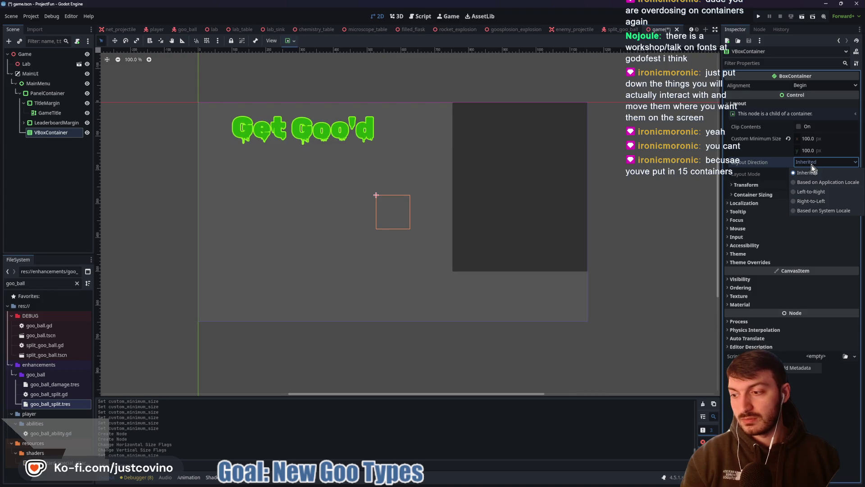
{"action": "left_click", "coordinate": [812, 166]}
- Select PanelContainer and MainMenu in the scene tree and collapse the TitleMargin branch
{"action": "left_click", "coordinate": [37, 93]}
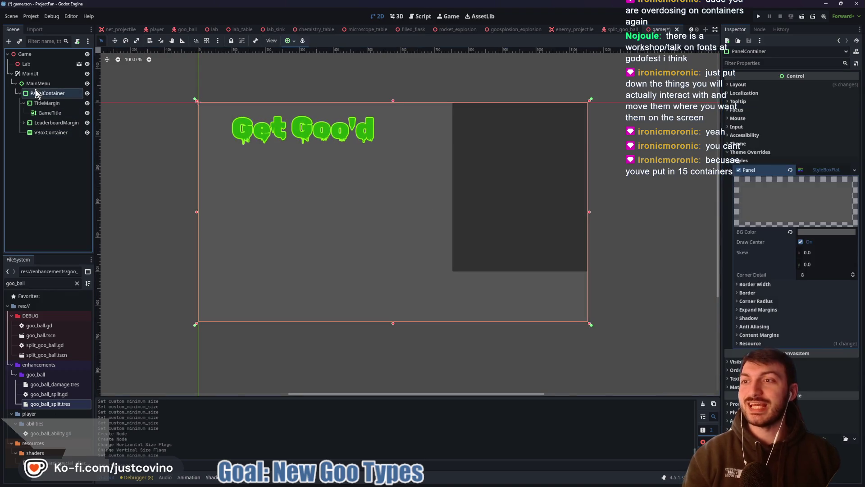
{"action": "left_click", "coordinate": [44, 84]}
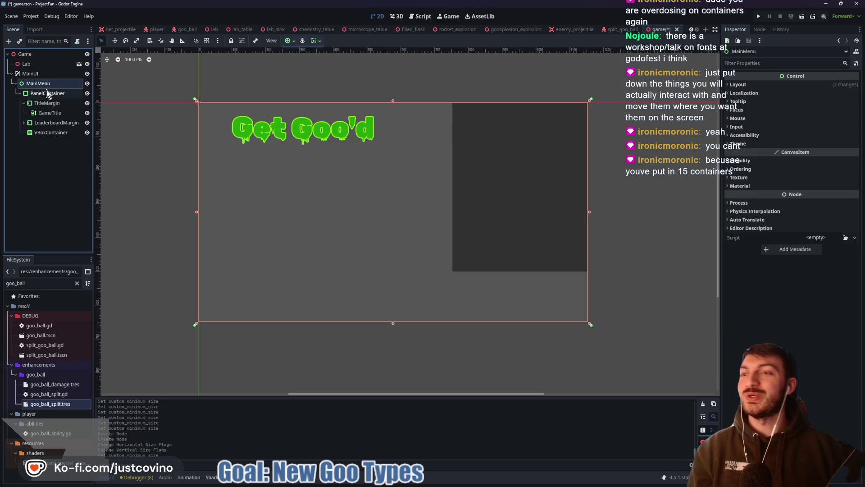
{"action": "left_click", "coordinate": [48, 95]}
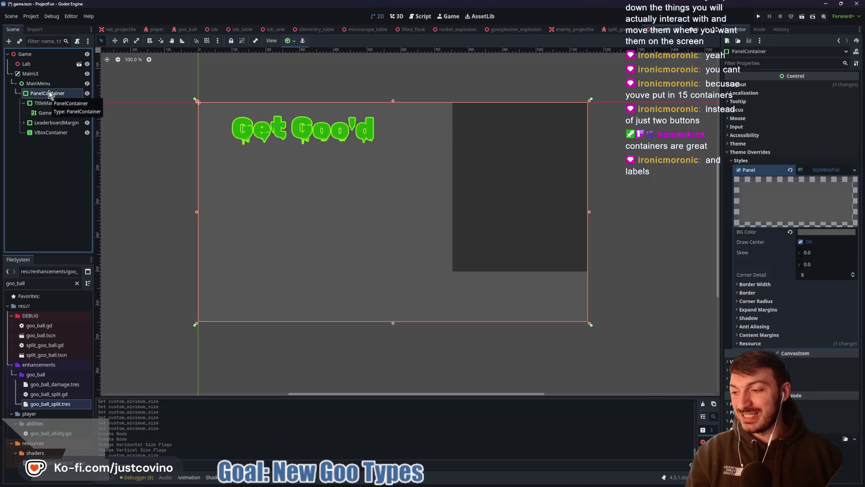
{"action": "left_click", "coordinate": [24, 103]}
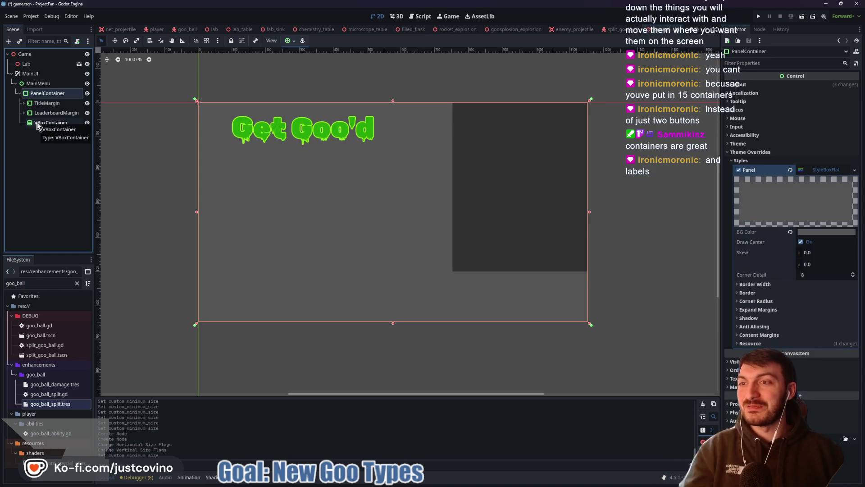
- Select the VBoxContainer and check its Layout Direction stays Inherited
{"action": "left_click", "coordinate": [38, 123]}
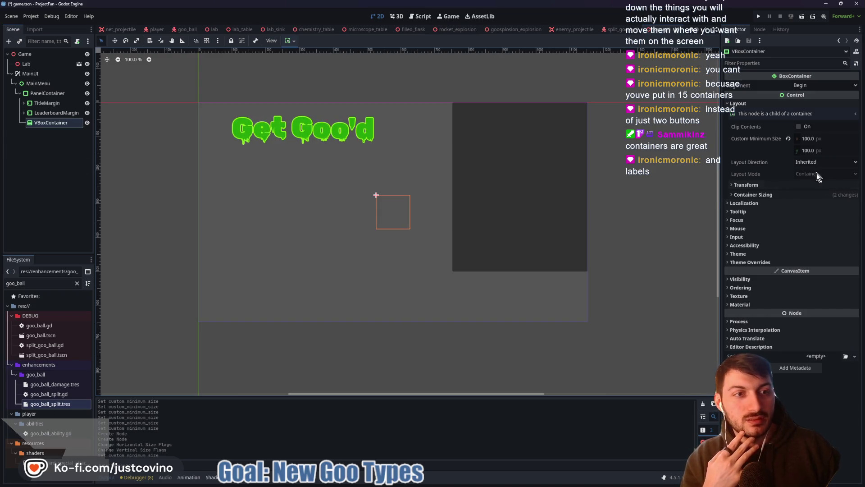
{"action": "left_click", "coordinate": [801, 163]}
{"action": "left_click", "coordinate": [801, 163]}
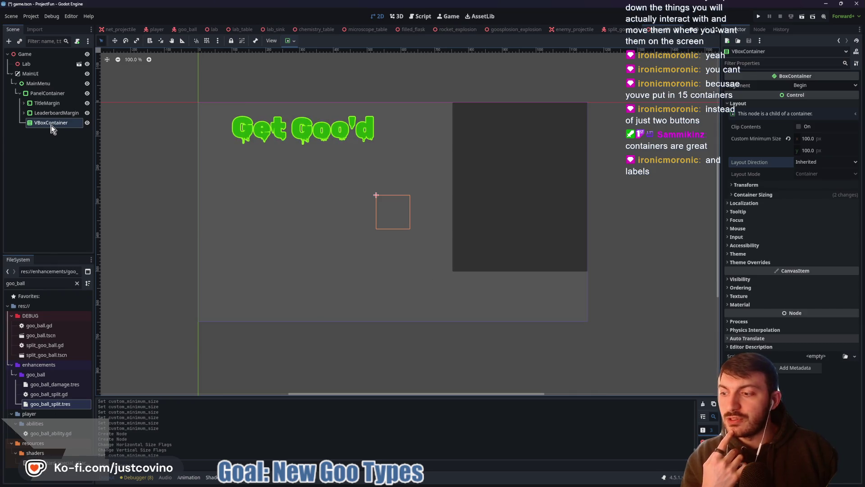
- Move the VBoxContainer under MainMenu, enlarge it to about 250×180, and place it beneath the title
{"action": "left_click_drag", "start_coordinate": [51, 128], "coordinate": [29, 85]}
{"action": "key", "text": "w"}
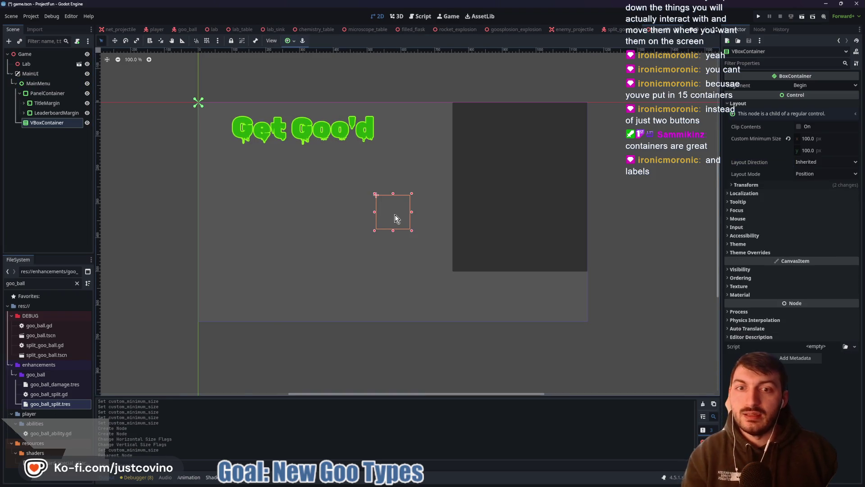
{"action": "left_click_drag", "start_coordinate": [394, 214], "coordinate": [238, 210]}
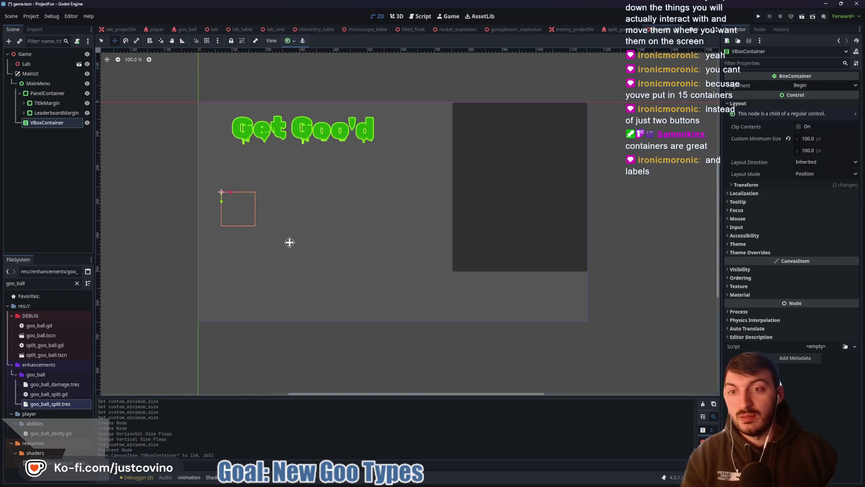
{"action": "key", "text": "q"}
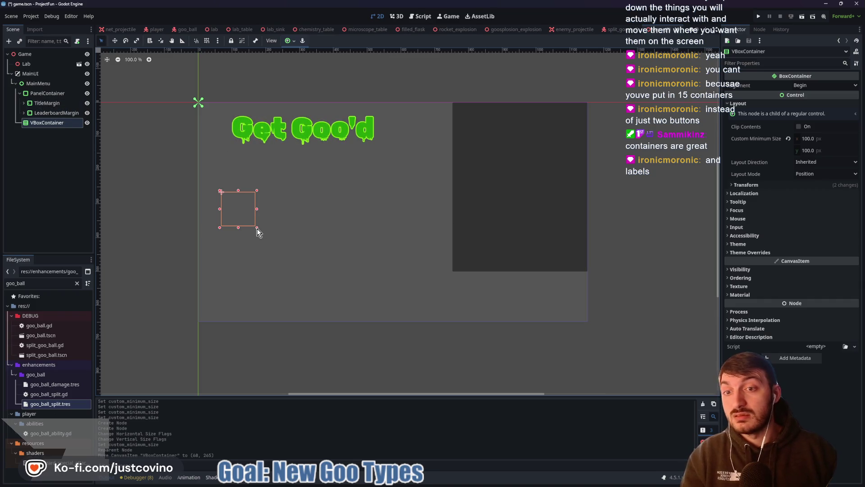
{"action": "mouse_move", "coordinate": [257, 228]}
{"action": "left_mouse_down"}
{"action": "mouse_move", "coordinate": [332, 257]}
{"action": "mouse_move", "coordinate": [334, 271]}
{"action": "left_mouse_up"}
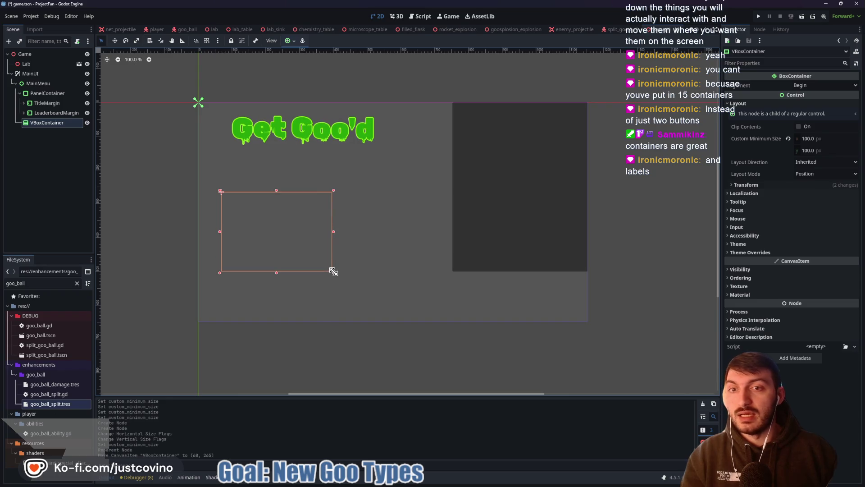
{"action": "key", "text": "w"}
{"action": "mouse_move", "coordinate": [264, 231]}
{"action": "left_mouse_down"}
{"action": "mouse_move", "coordinate": [289, 214]}
{"action": "mouse_move", "coordinate": [285, 209]}
{"action": "left_mouse_up"}
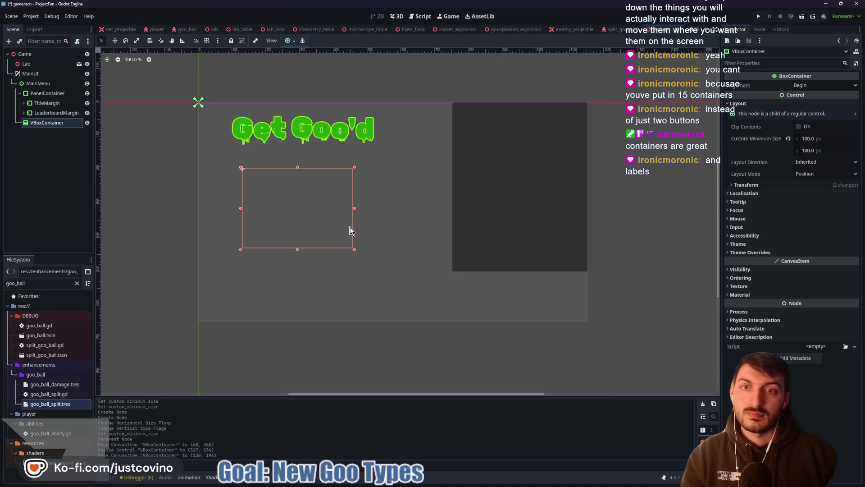
- Rename the VBoxContainer node to PlayVBox
{"action": "double_click", "coordinate": [50, 123]}
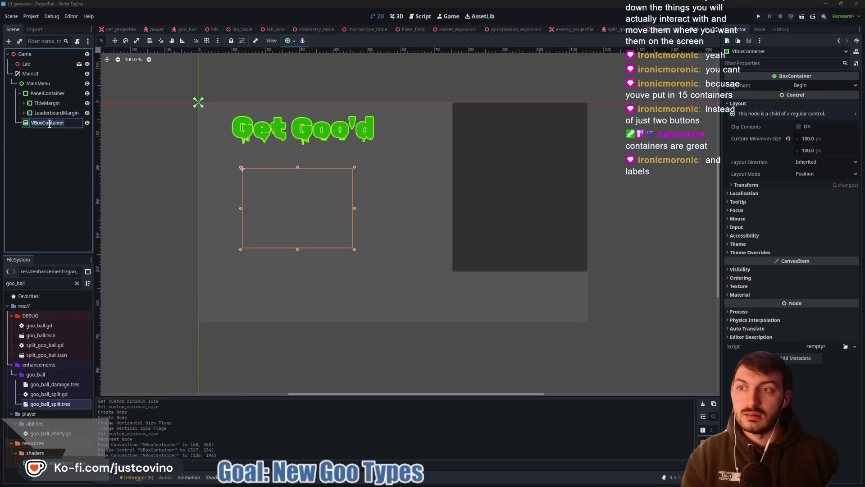
{"action": "type", "text": "P"}
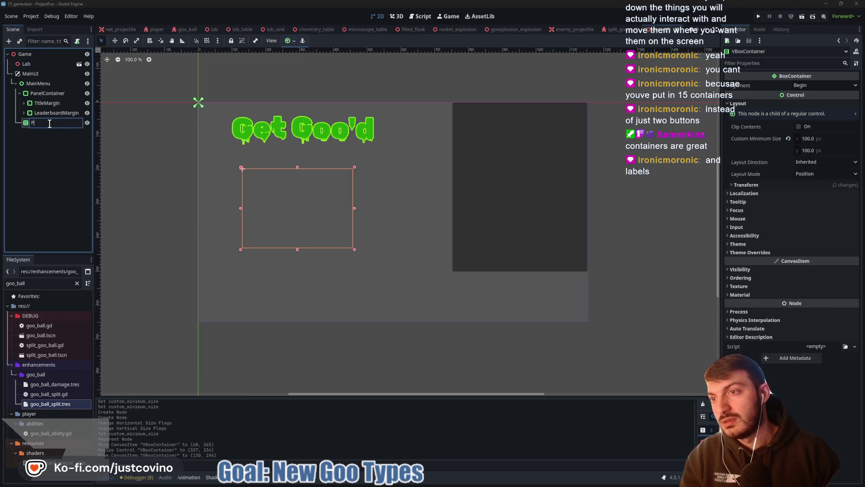
{"action": "type", "text": "layV"}
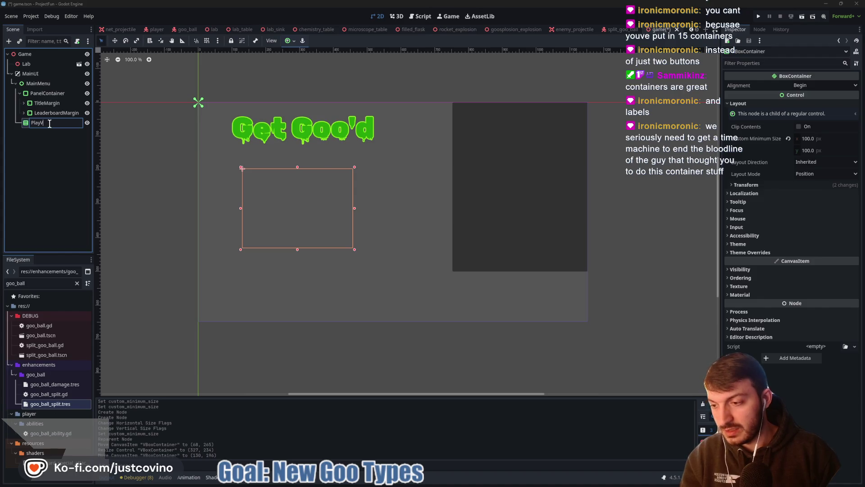
{"action": "type", "text": "Box"}
{"action": "key", "text": "Return"}
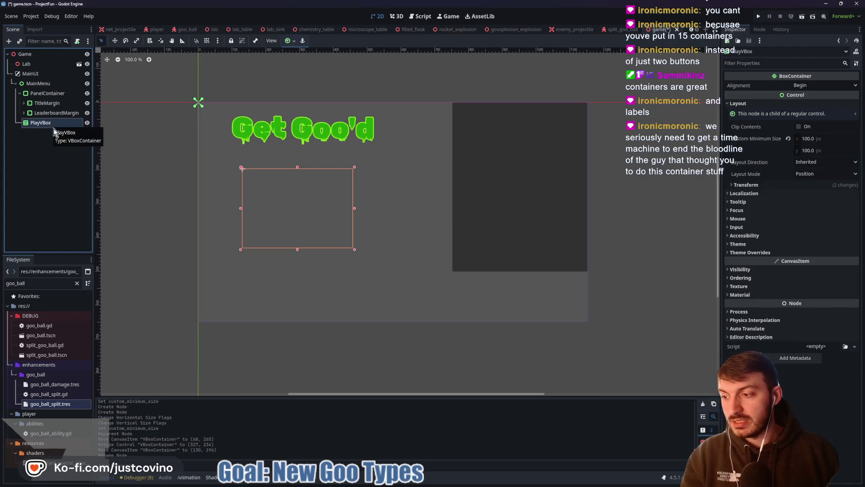
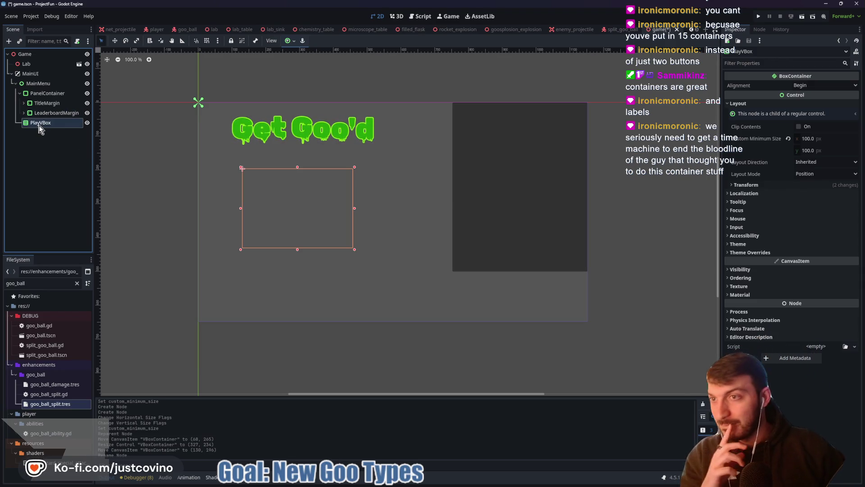
- Save the main scene
{"action": "left_click", "coordinate": [32, 17]}
{"action": "left_click", "coordinate": [166, 195]}
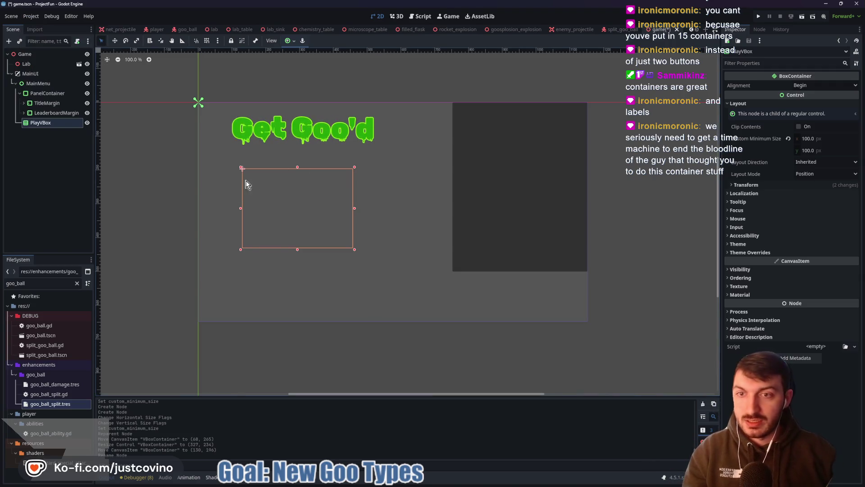
{"action": "key", "text": "ctrl+s"}
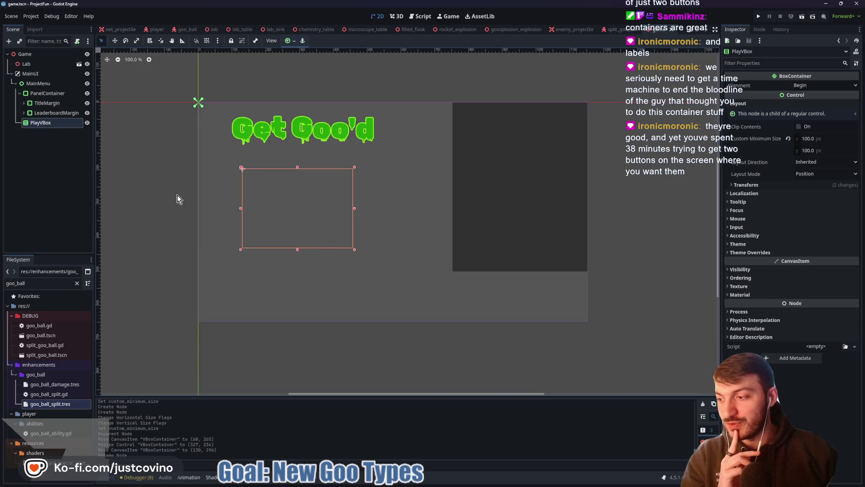
- Add a LineEdit child and then a Button child under PlayVBox
{"action": "left_click", "coordinate": [49, 126]}
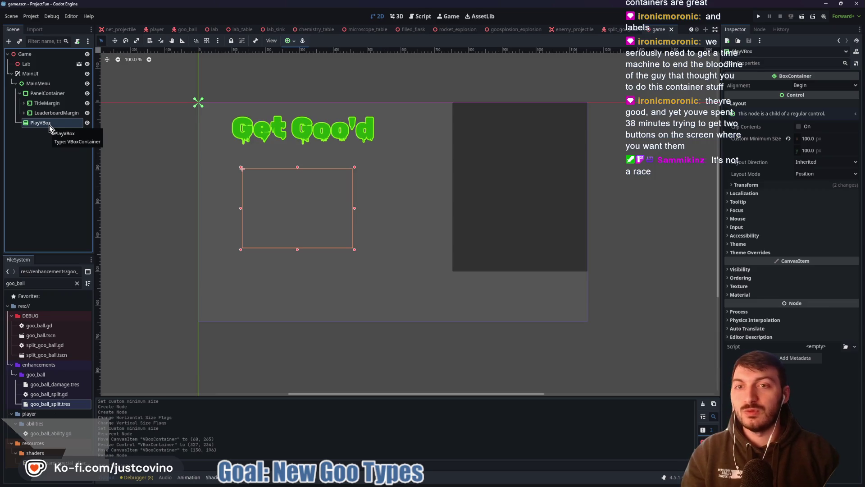
{"action": "key", "text": "ctrl+a"}
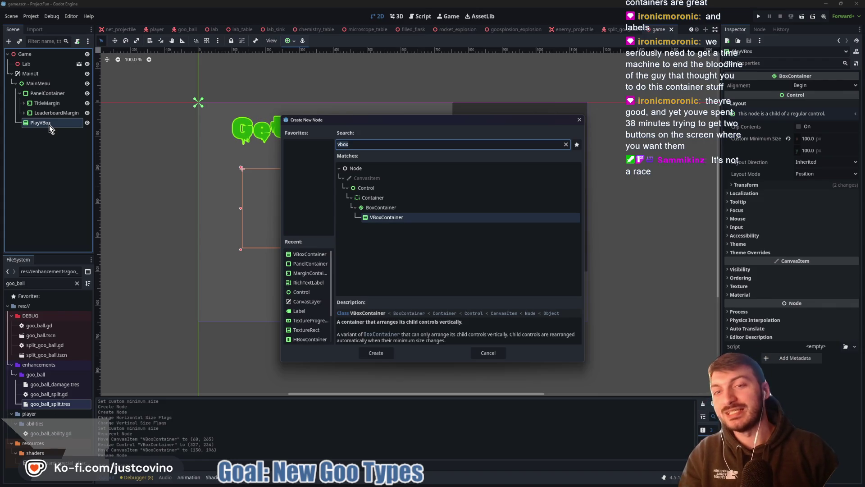
{"action": "type", "text": "lineedi"}
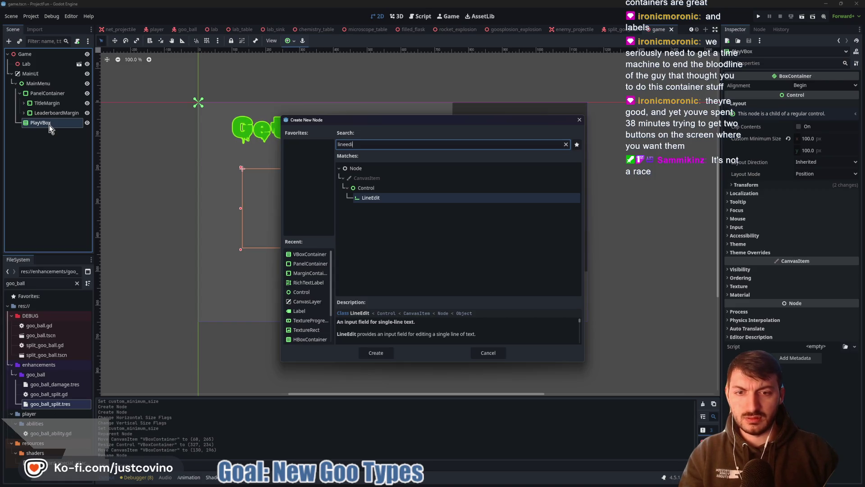
{"action": "key", "text": "Return"}
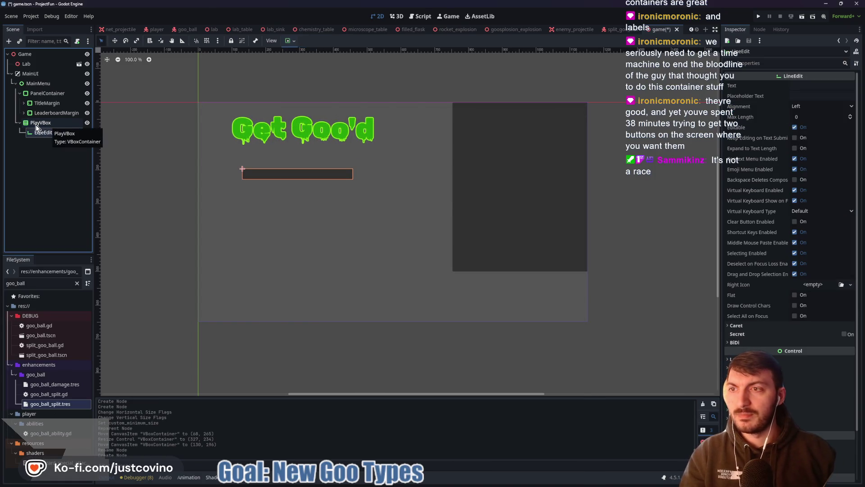
{"action": "left_click", "coordinate": [36, 125]}
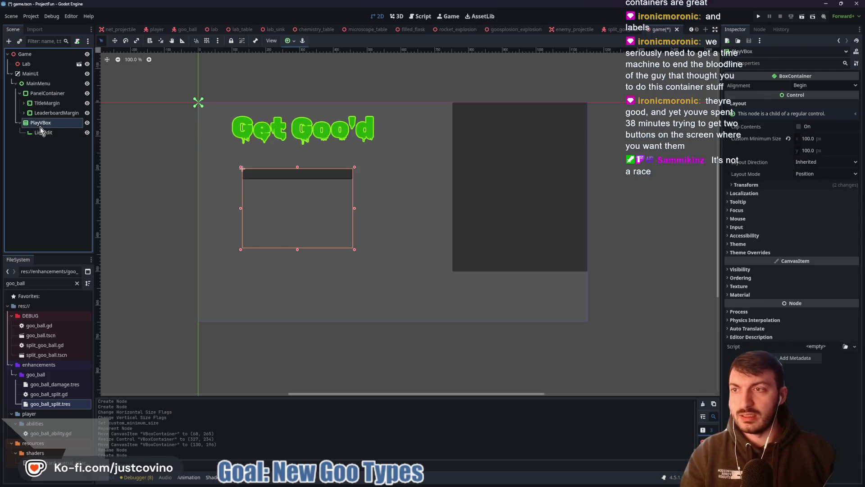
{"action": "key", "text": "ctrl+a"}
{"action": "type", "text": "button"}
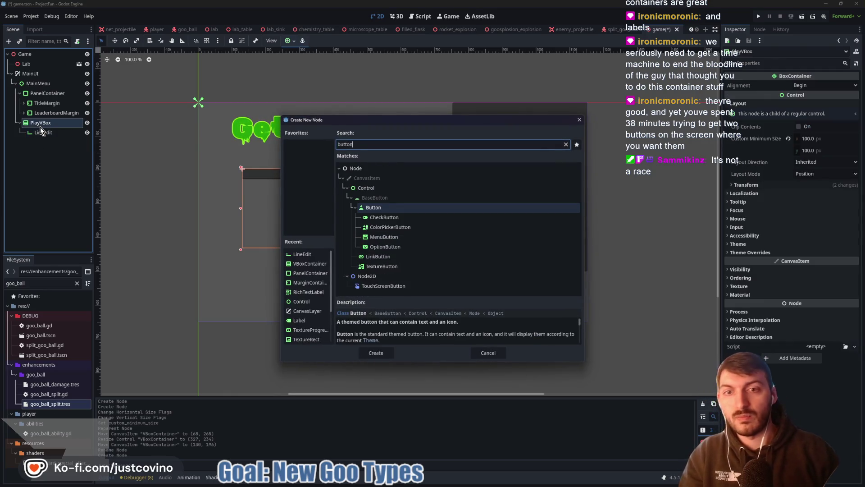
{"action": "key", "text": "Return"}
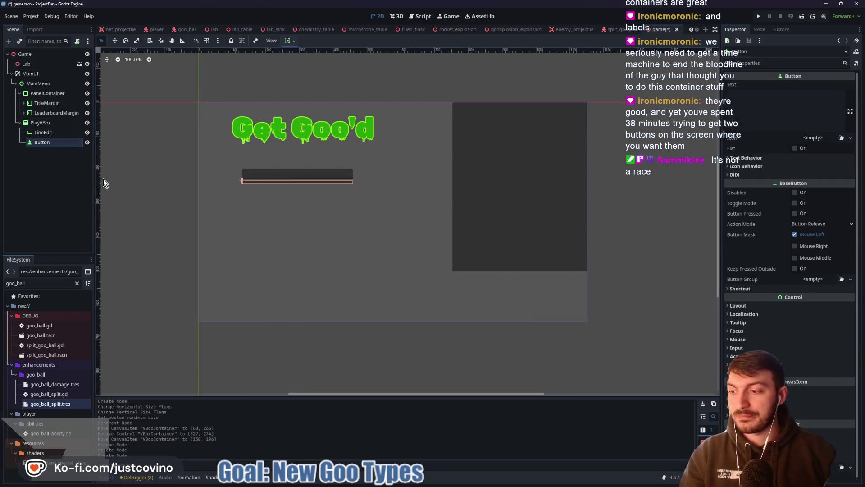
{"action": "left_click", "coordinate": [49, 133]}
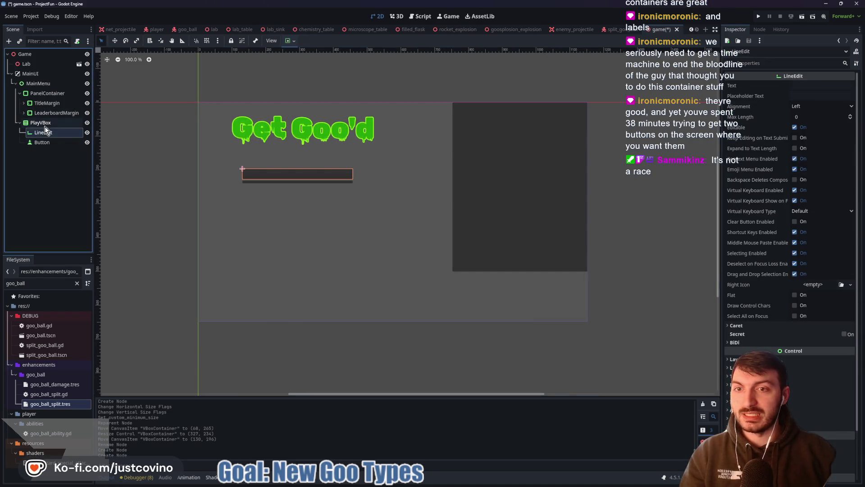
- Centre the LineEdit horizontally, with centred placeholder text 'Input Player Name'
{"action": "left_click", "coordinate": [289, 40]}
{"action": "left_click", "coordinate": [305, 67]}
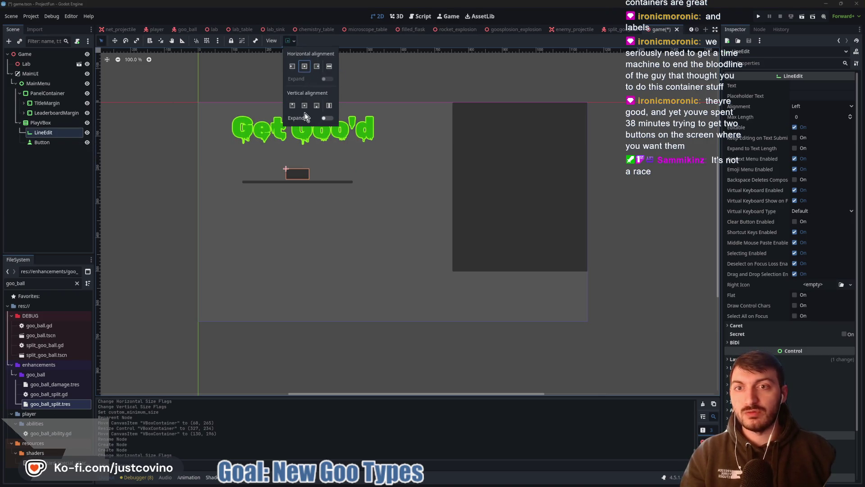
{"action": "left_click", "coordinate": [297, 46]}
{"action": "left_click", "coordinate": [814, 96]}
{"action": "type", "text": "In"}
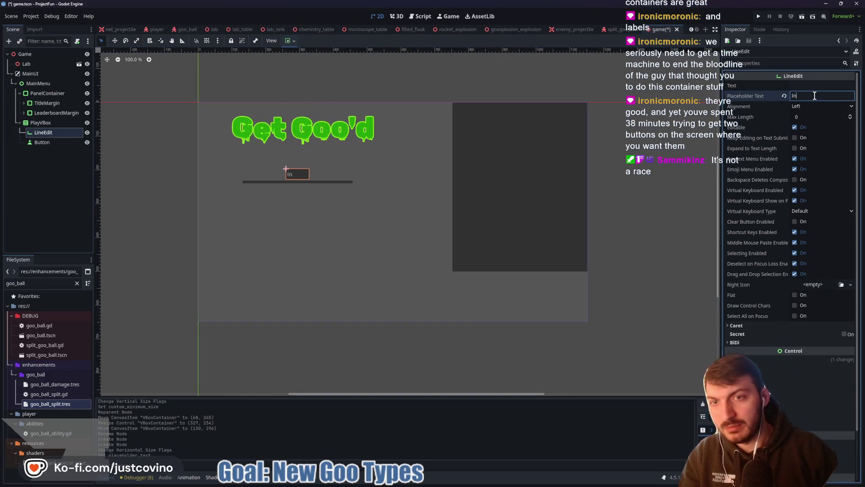
{"action": "type", "text": "put Player Name"}
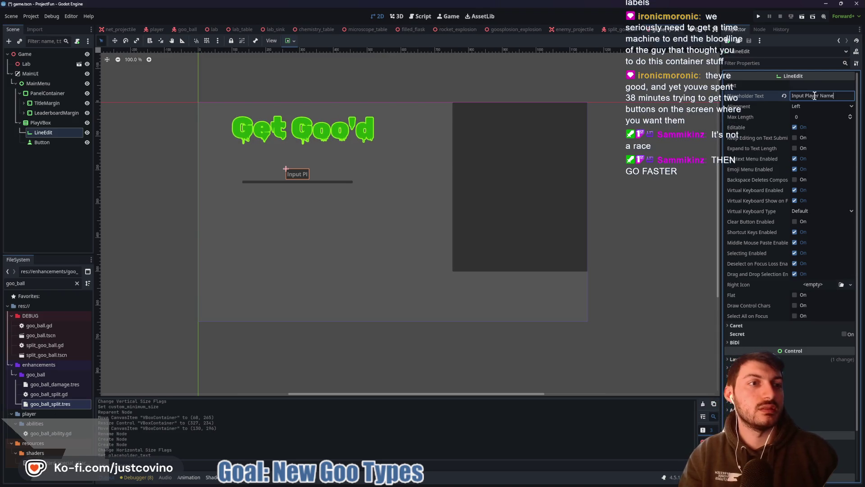
{"action": "left_click", "coordinate": [822, 106]}
{"action": "left_click", "coordinate": [812, 127]}
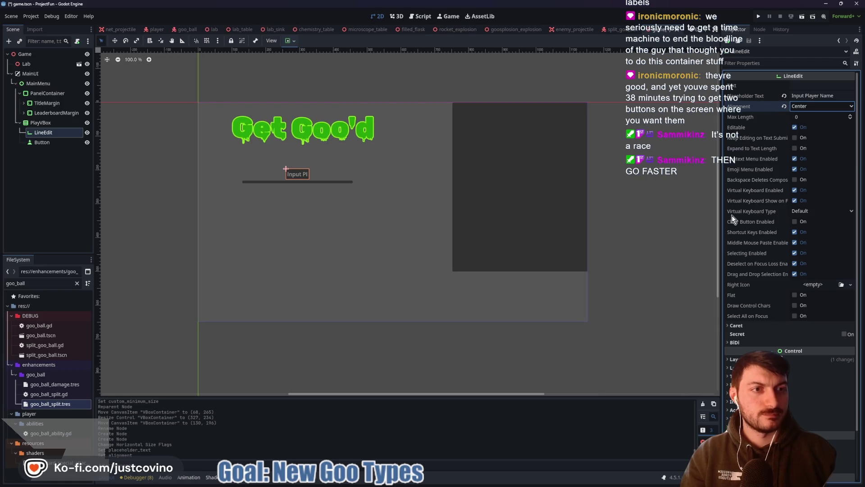
- Give the LineEdit a custom minimum size of 200 × 50
{"action": "scroll", "coordinate": [791, 294], "scroll_direction": "down", "scroll_amount": 3}
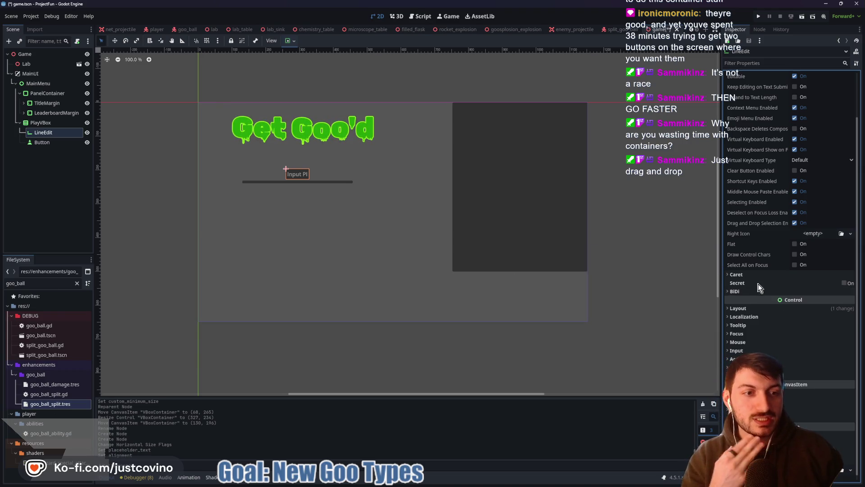
{"action": "left_click", "coordinate": [751, 311]}
{"action": "left_click", "coordinate": [826, 344]}
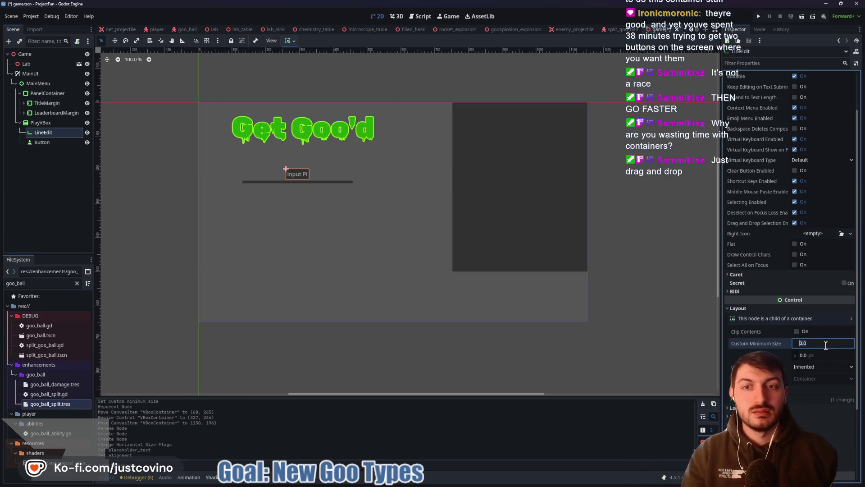
{"action": "type", "text": "100"}
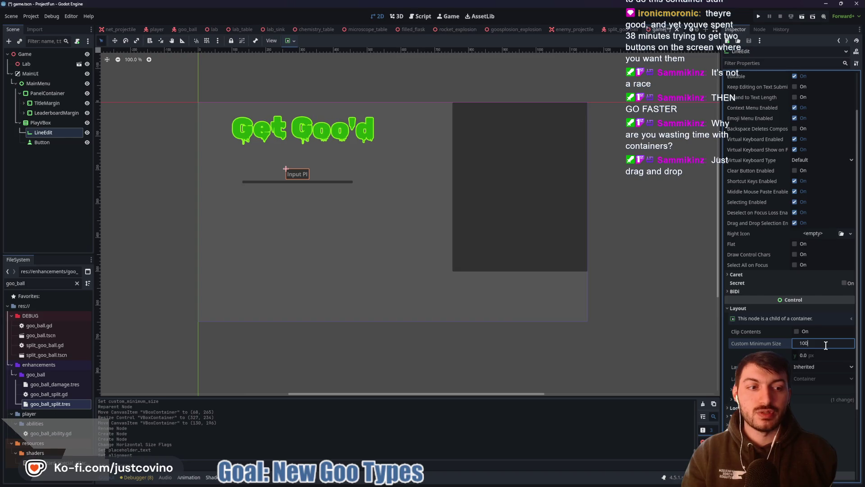
{"action": "key", "text": "Return"}
{"action": "type", "text": "200"}
{"action": "key", "text": "Return"}
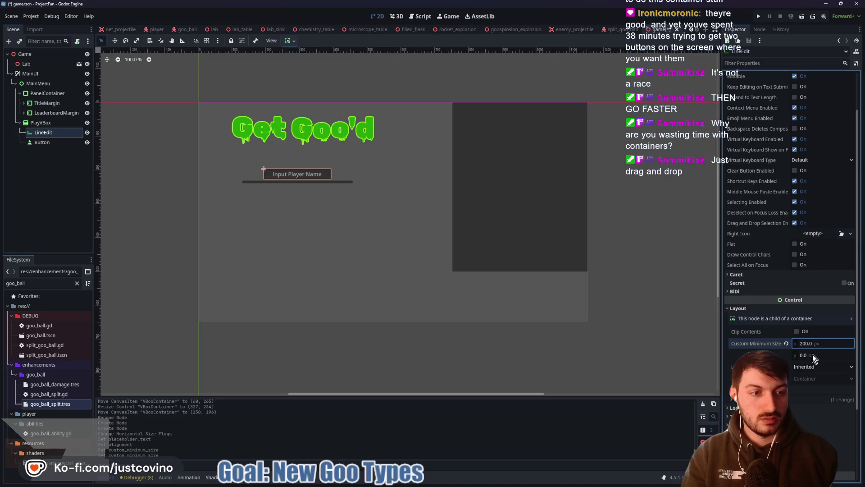
{"action": "left_click", "coordinate": [748, 399]}
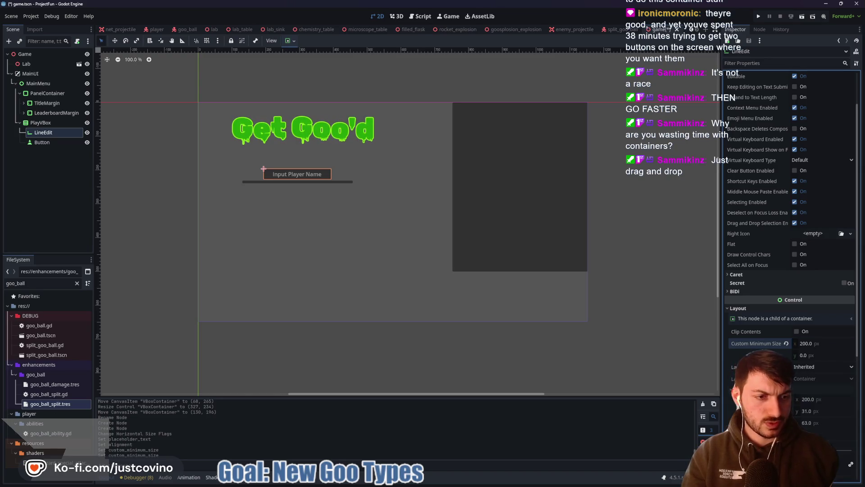
{"action": "left_click", "coordinate": [809, 356]}
{"action": "type", "text": "50"}
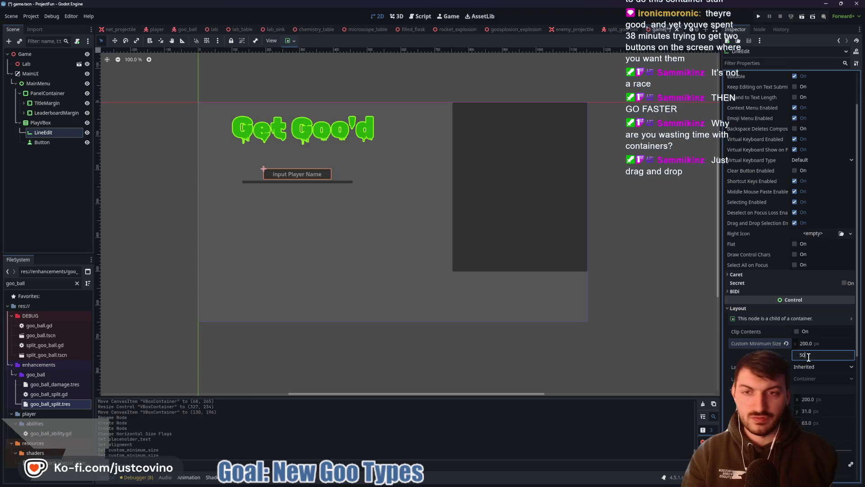
{"action": "key", "text": "Return"}
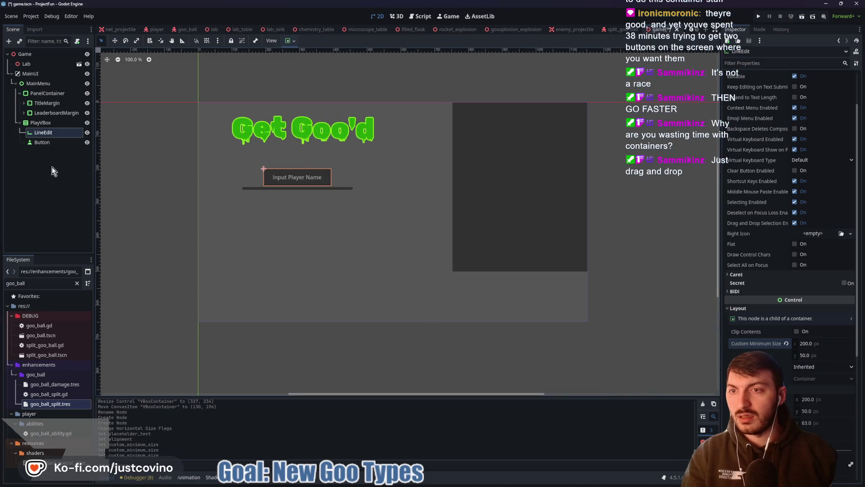
{"action": "left_click", "coordinate": [41, 142]}
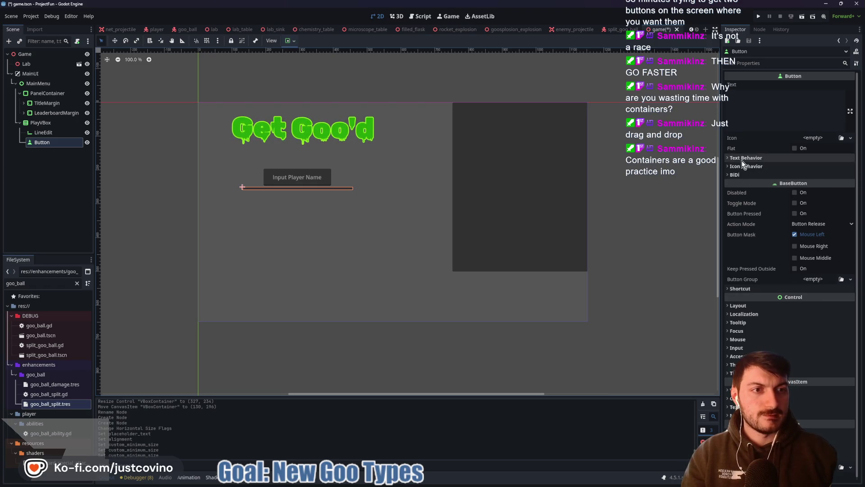
- Give the Button a 50 px minimum height and centre it horizontally in PlayVBox
{"action": "left_click", "coordinate": [739, 305]}
{"action": "left_click", "coordinate": [818, 340]}
{"action": "type", "text": "100"}
{"action": "key", "text": "Return"}
{"action": "left_click", "coordinate": [818, 353]}
{"action": "type", "text": "50"}
{"action": "key", "text": "Return"}
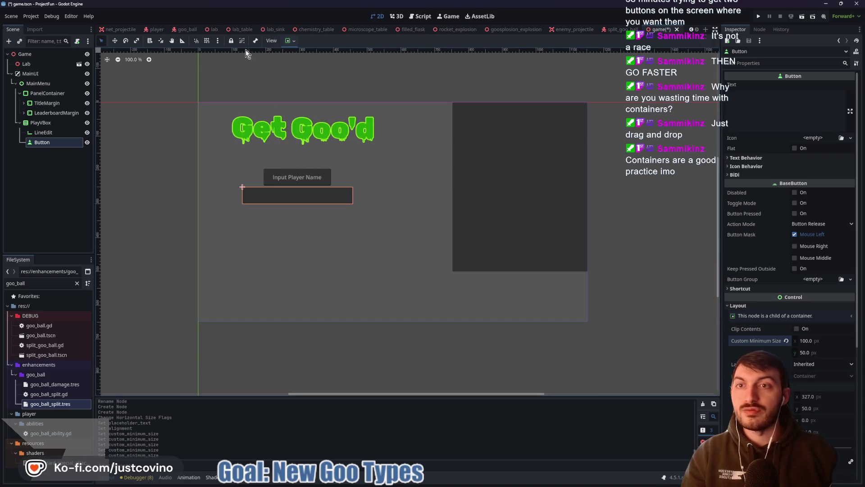
{"action": "left_click", "coordinate": [290, 40]}
{"action": "left_click", "coordinate": [304, 105]}
{"action": "left_click", "coordinate": [304, 66]}
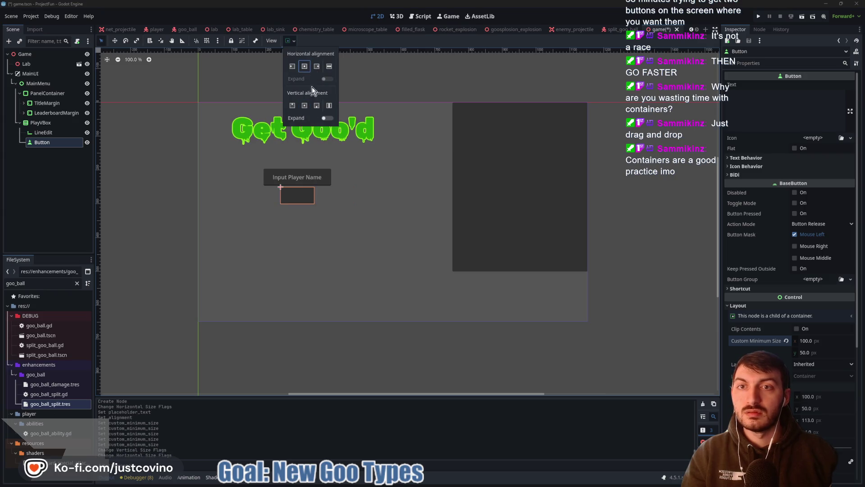
{"action": "left_click", "coordinate": [290, 40]}
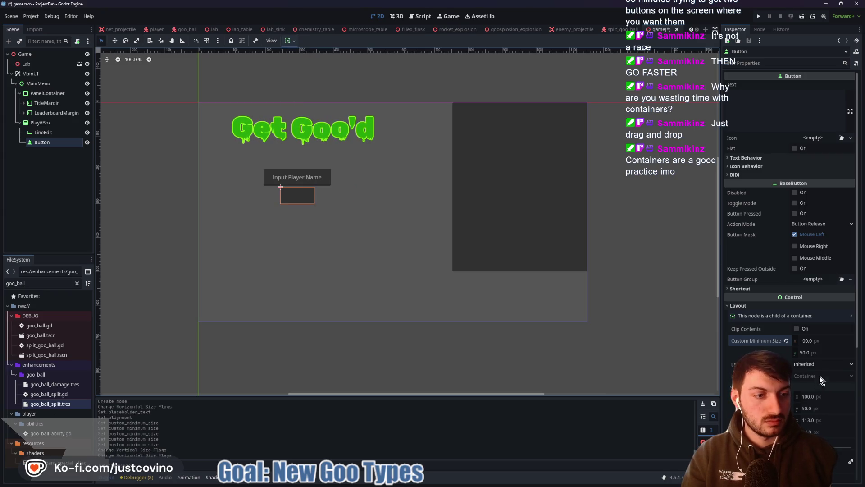
- Set the Button's minimum width to 200 and label it 'Play'
{"action": "left_click", "coordinate": [817, 340]}
{"action": "type", "text": "200"}
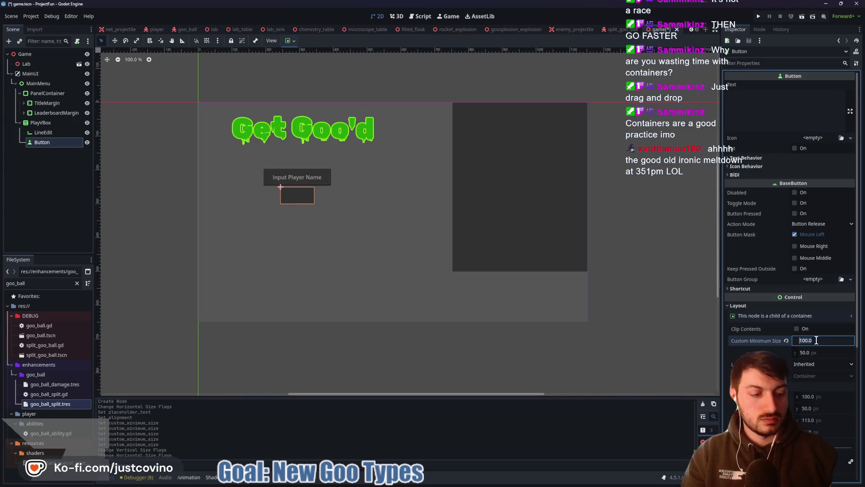
{"action": "key", "text": "Return"}
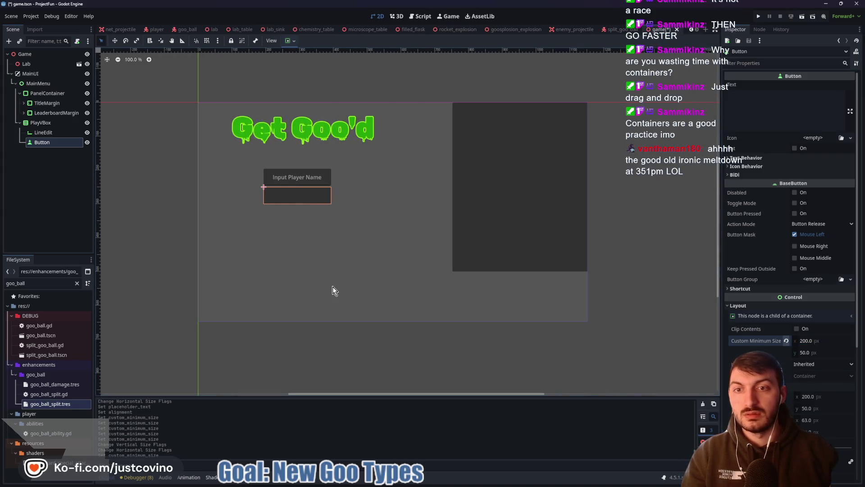
{"action": "left_click", "coordinate": [793, 103]}
{"action": "type", "text": "Play"}
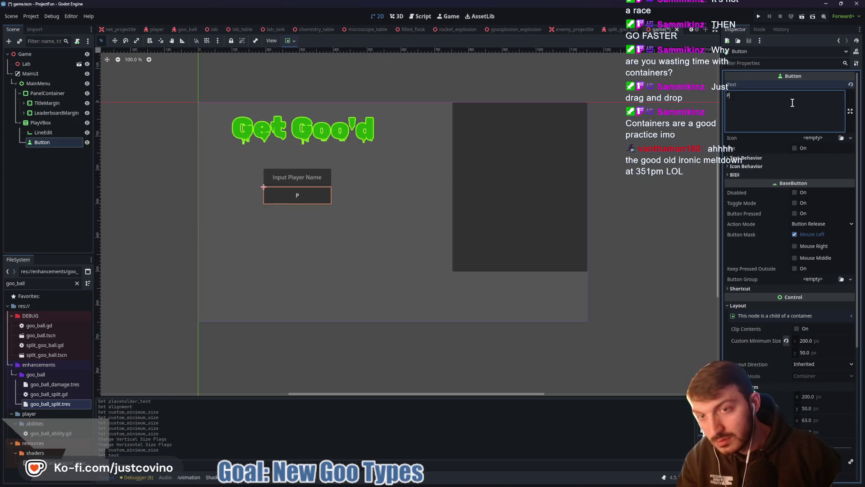
{"action": "left_click", "coordinate": [41, 123]}
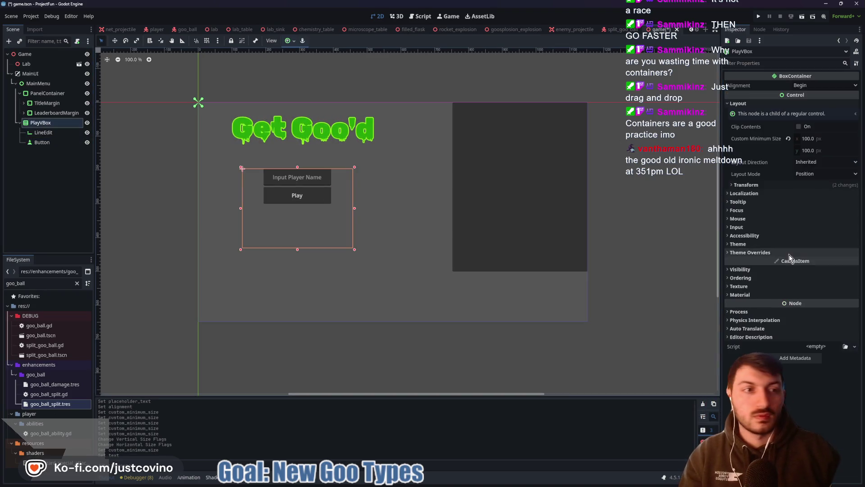
- Override PlayVBox's Separation constant, settling on 20 after trying 10, 15 and 25
{"action": "left_click", "coordinate": [750, 253]}
{"action": "left_click", "coordinate": [757, 262]}
{"action": "left_click", "coordinate": [738, 271]}
{"action": "left_click", "coordinate": [826, 269]}
{"action": "type", "text": "10"}
{"action": "key", "text": "Return"}
{"action": "key", "text": "BackSpace"}
{"action": "key", "text": "BackSpace"}
{"action": "type", "text": "15"}
{"action": "key", "text": "Return"}
{"action": "key", "text": "BackSpace"}
{"action": "key", "text": "BackSpace"}
{"action": "type", "text": "25"}
{"action": "key", "text": "Return"}
{"action": "left_click", "coordinate": [813, 270]}
{"action": "type", "text": "20"}
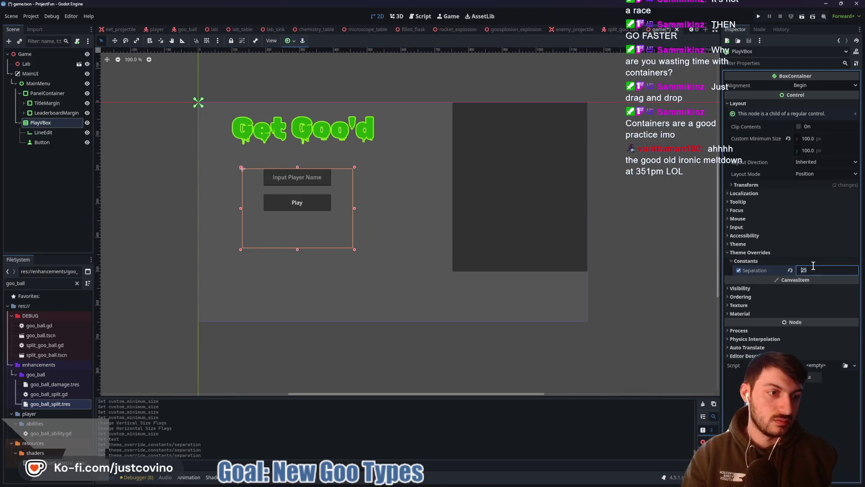
{"action": "key", "text": "Return"}
- Save the scene and select the LineEdit node
{"action": "key", "text": "ctrl+s"}
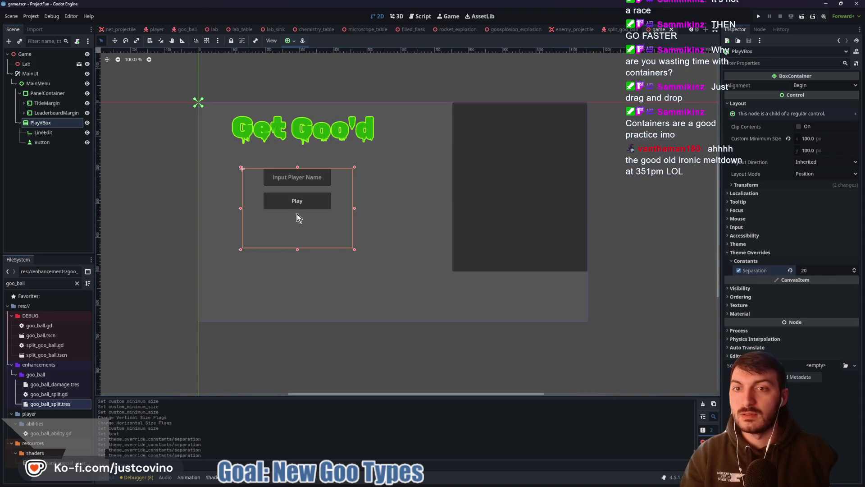
{"action": "left_click", "coordinate": [82, 209]}
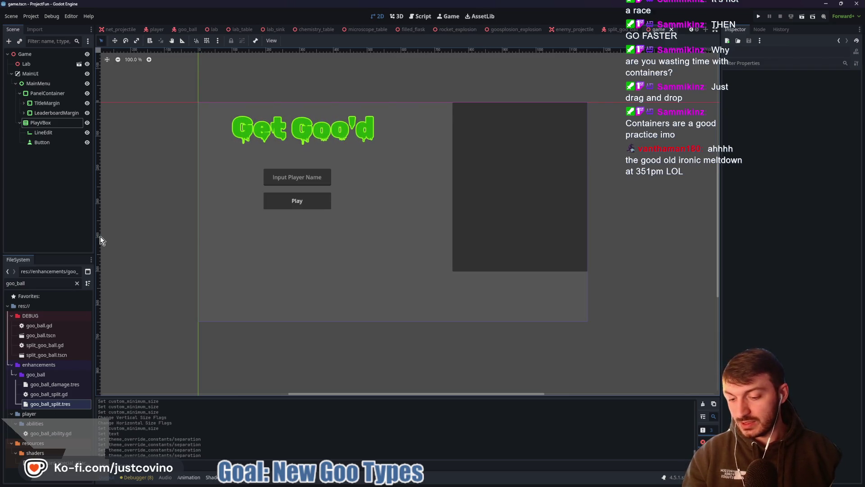
{"action": "left_click", "coordinate": [53, 132]}
{"action": "type", "text": "PlayerNameInput"}
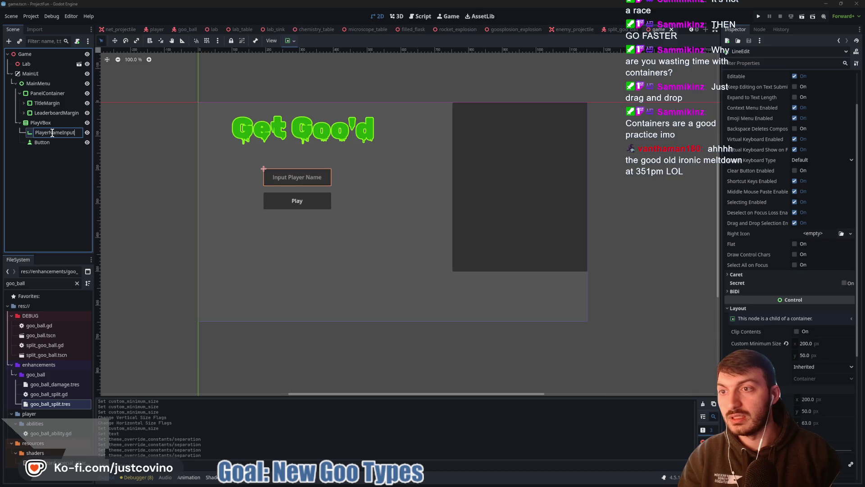
- Name the LineEdit PlayerNameInput and the Button PlayButton, then save the scene
{"action": "key", "text": "Return"}
{"action": "double_click", "coordinate": [55, 142]}
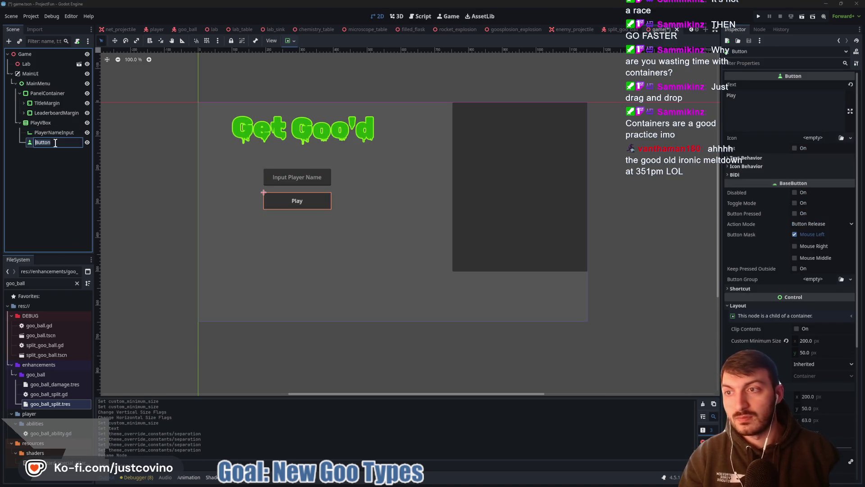
{"action": "type", "text": "on"}
{"action": "key", "text": "Return"}
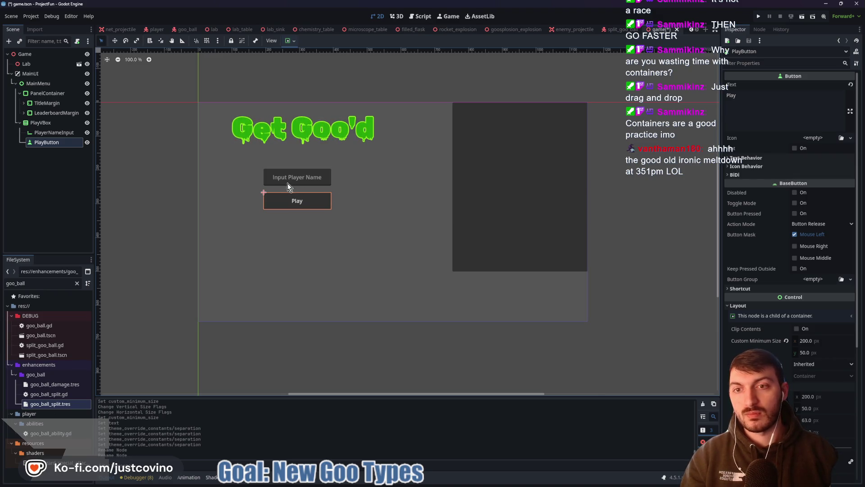
{"action": "key", "text": "ctrl+s"}
{"action": "left_click", "coordinate": [58, 192]}
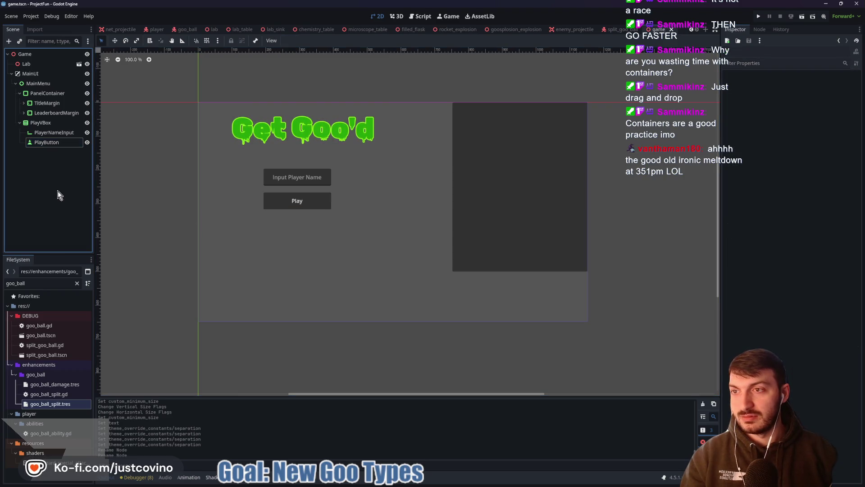
- Sketch on the canvas where the volume box and its slider will go, then clear it
{"action": "left_click", "coordinate": [38, 73]}
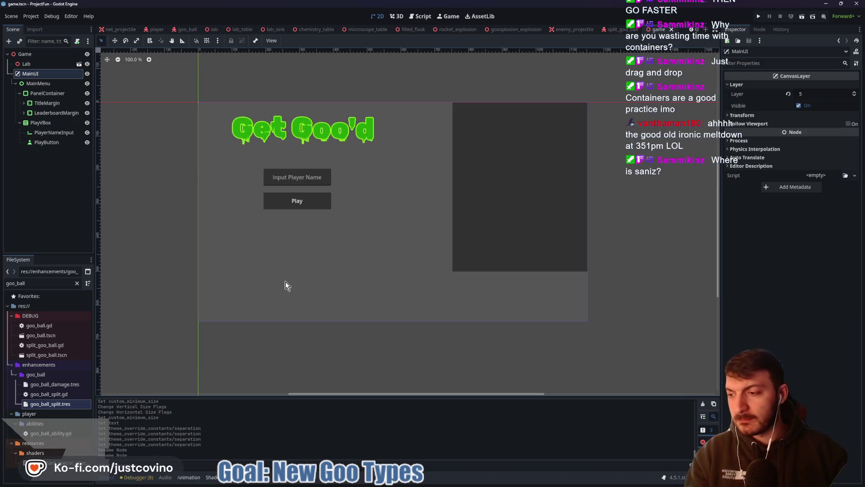
{"action": "left_click_drag", "start_coordinate": [210, 259], "coordinate": [359, 317]}
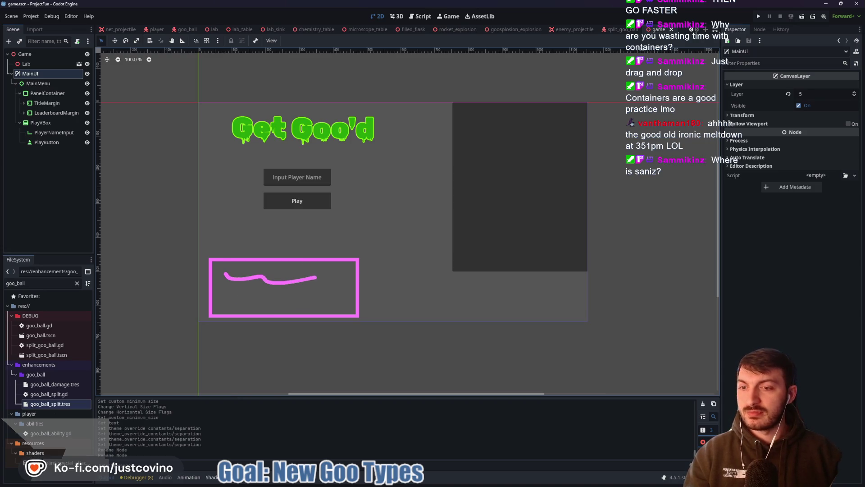
{"action": "left_click_drag", "start_coordinate": [227, 297], "coordinate": [326, 304]}
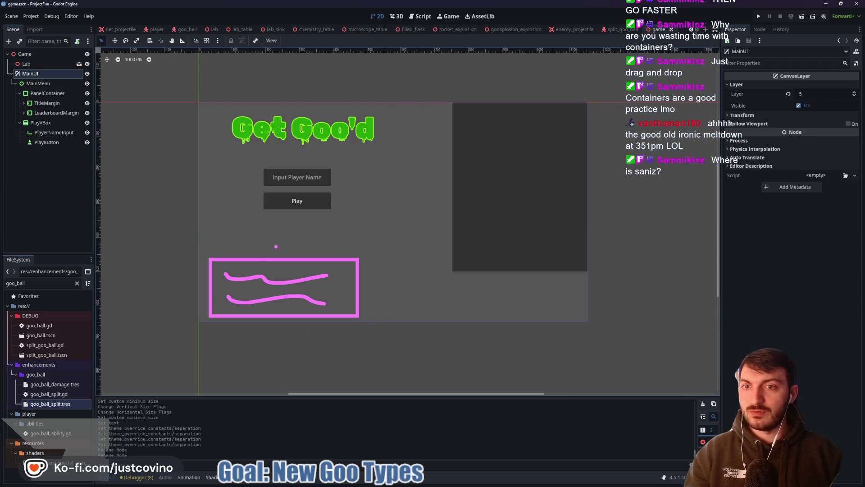
{"action": "left_click", "coordinate": [34, 74]}
- Select MainMenu, fold away PlayVBox's children, and start adding a child node
{"action": "left_click", "coordinate": [52, 84]}
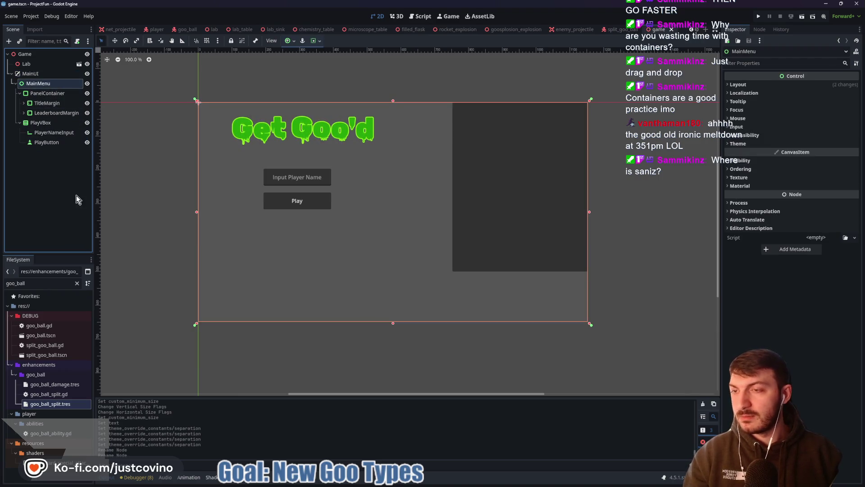
{"action": "left_click", "coordinate": [21, 122]}
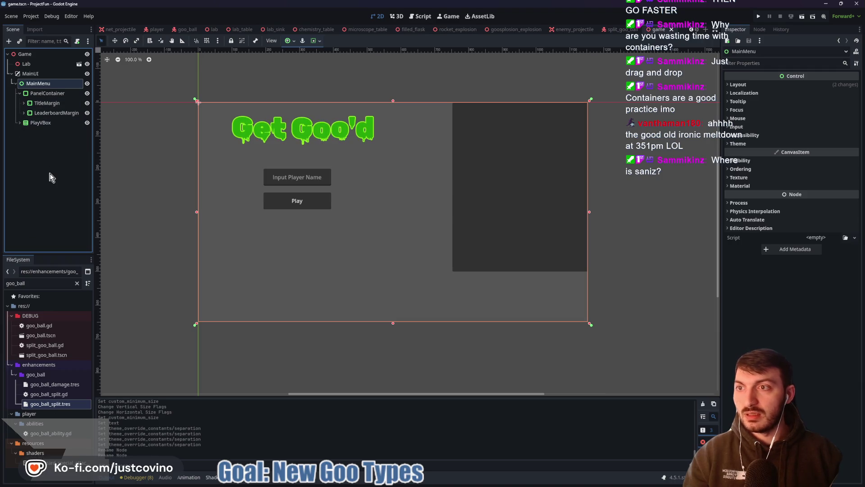
{"action": "key", "text": "ctrl+a"}
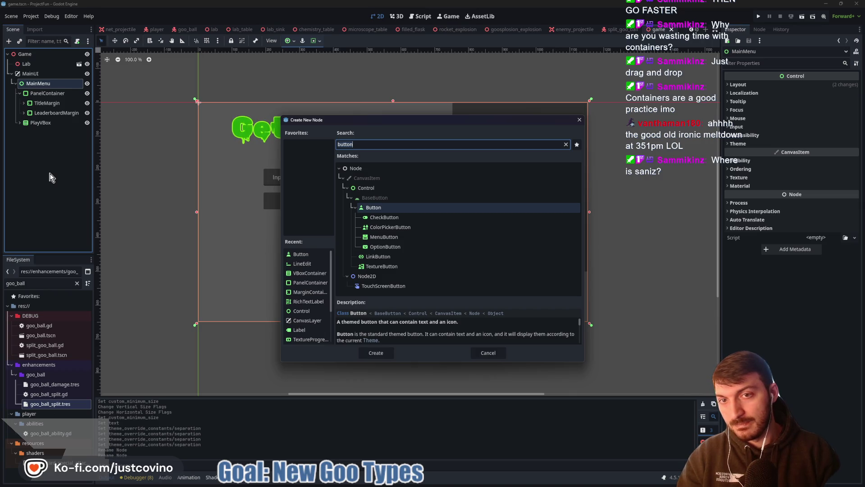
- Create a MarginContainer under MainMenu, anchor it bottom-left, and enlarge it into a wide box
{"action": "key", "text": "ctrl+a"}
{"action": "type", "text": "margin"}
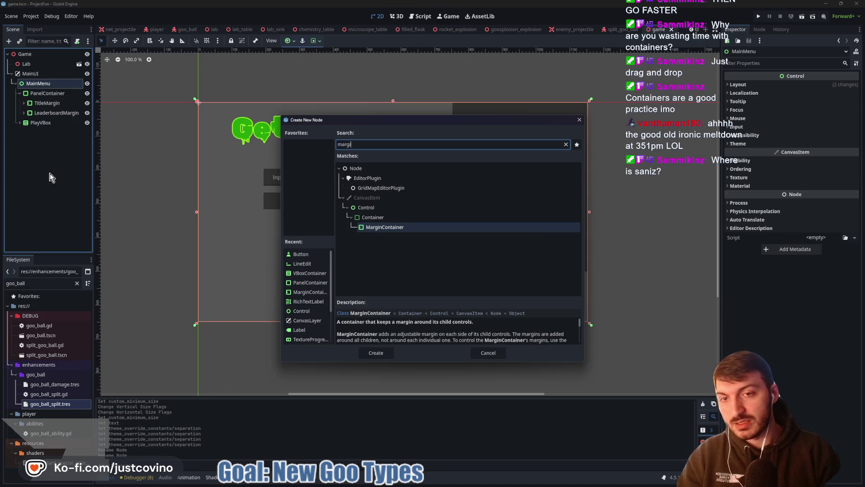
{"action": "key", "text": "Return"}
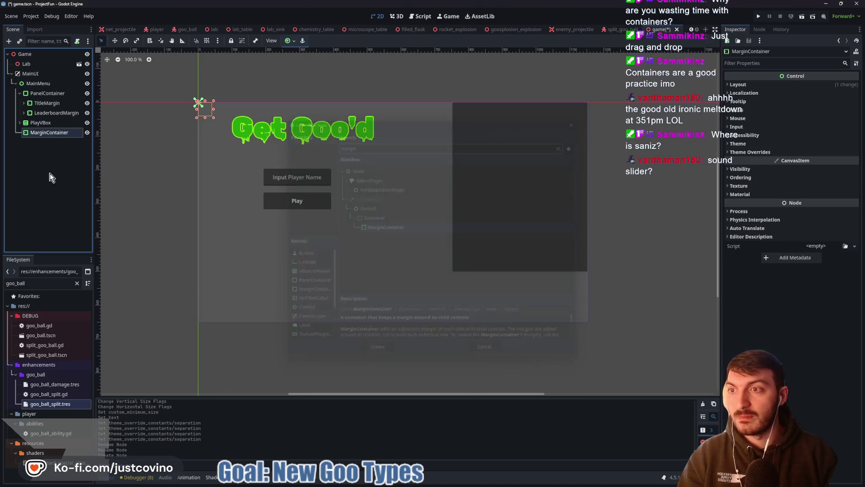
{"action": "left_click", "coordinate": [293, 41]}
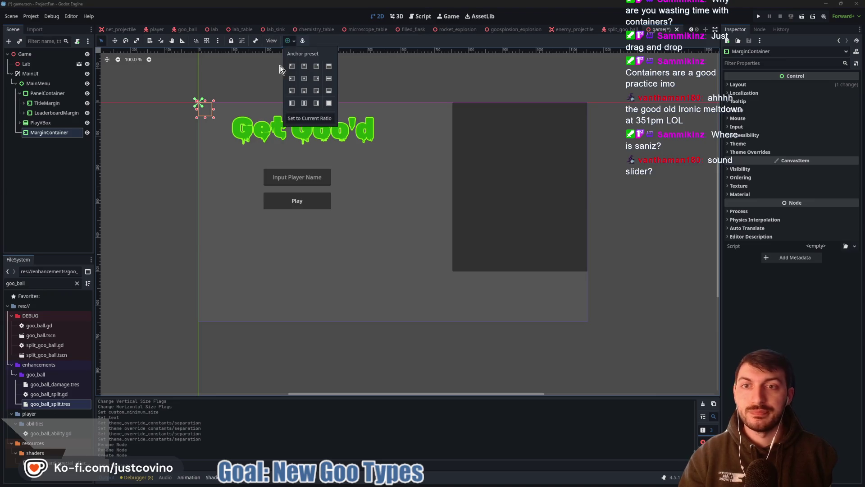
{"action": "left_click", "coordinate": [292, 91]}
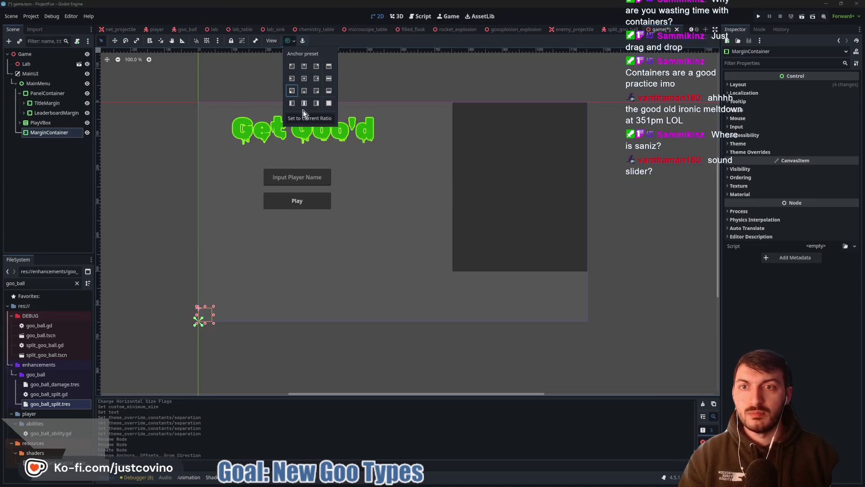
{"action": "left_click", "coordinate": [289, 43]}
{"action": "left_click_drag", "start_coordinate": [213, 306], "coordinate": [358, 256]}
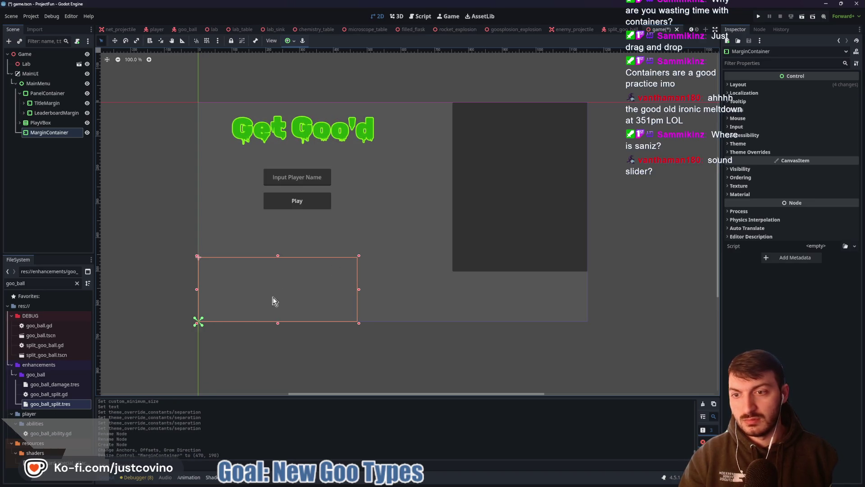
- Rename the MarginContainer to VolumeMargin
{"action": "left_click", "coordinate": [47, 137]}
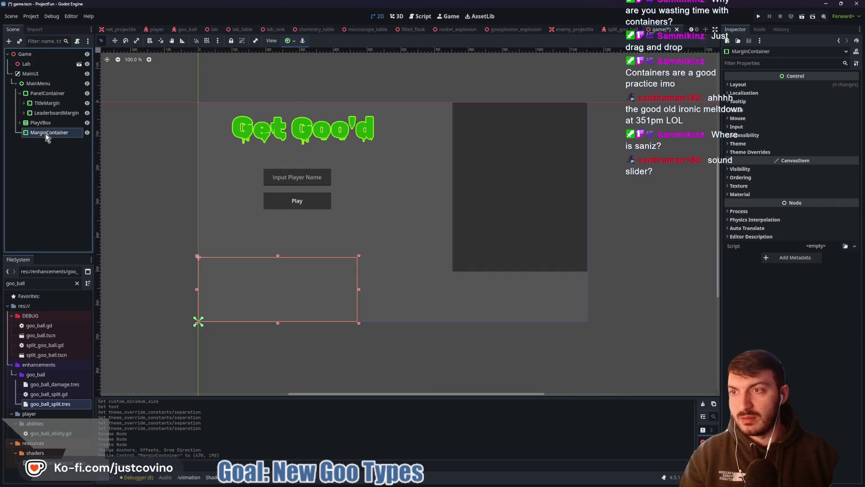
{"action": "double_click", "coordinate": [46, 134]}
{"action": "type", "text": "Volume"}
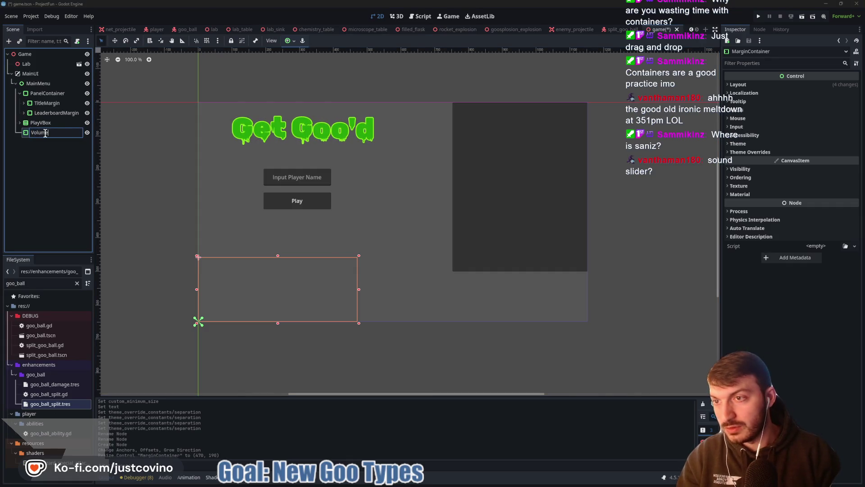
{"action": "type", "text": "Margin"}
{"action": "key", "text": "Return"}
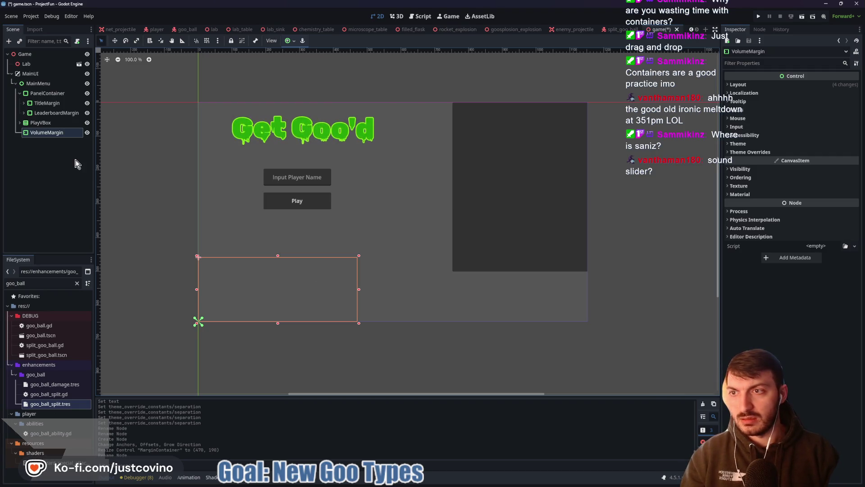
{"action": "key", "text": "ctrl+a"}
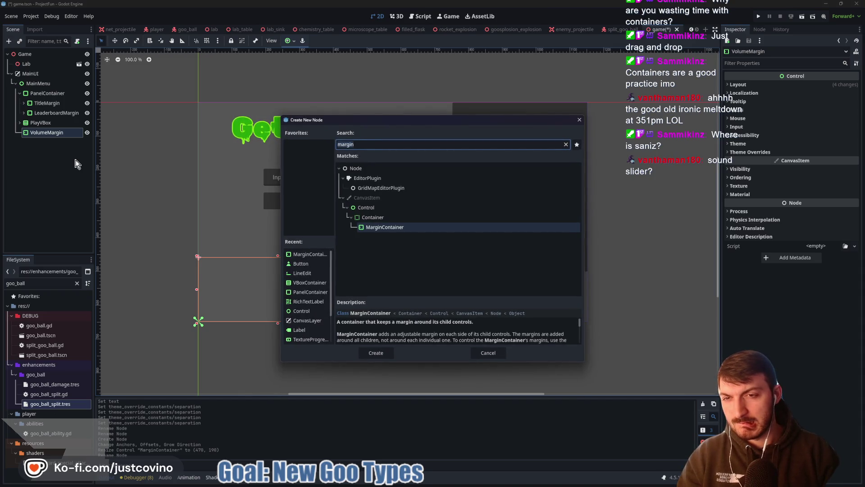
- Add a Panel child to VolumeMargin, removing a mistakenly added VBoxContainer
{"action": "type", "text": "vbo"}
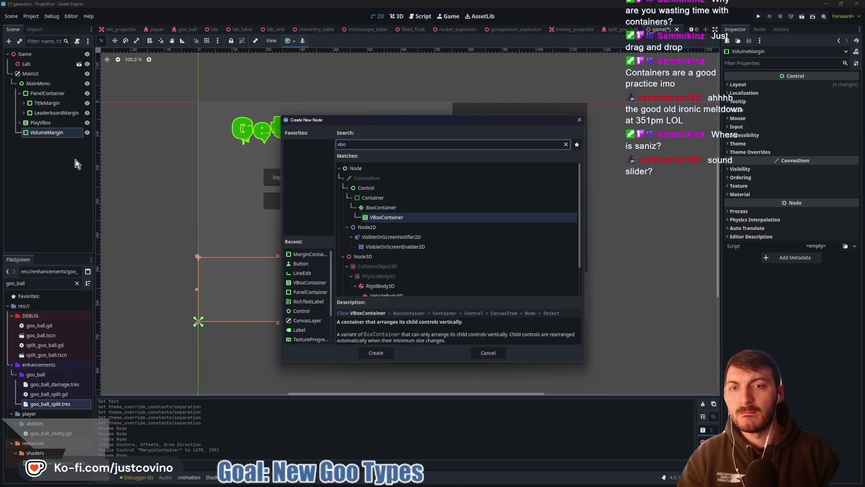
{"action": "key", "text": "Return"}
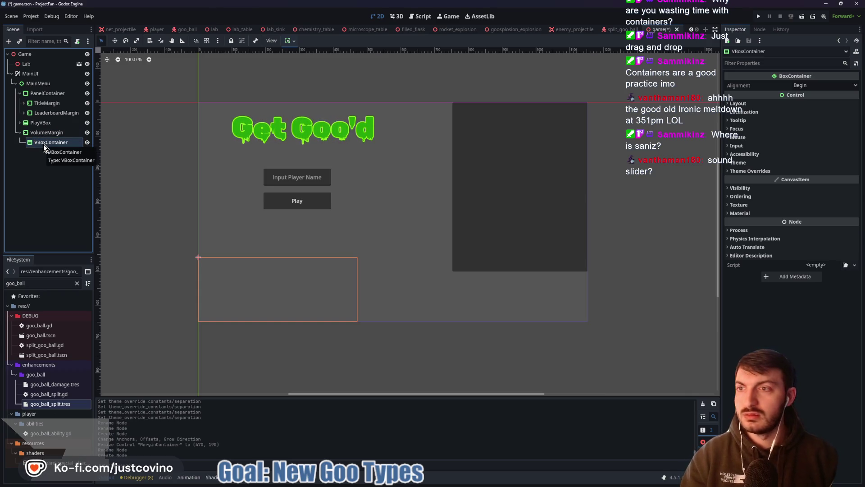
{"action": "key", "text": "Delete"}
{"action": "left_click", "coordinate": [409, 253]}
{"action": "left_click", "coordinate": [47, 134]}
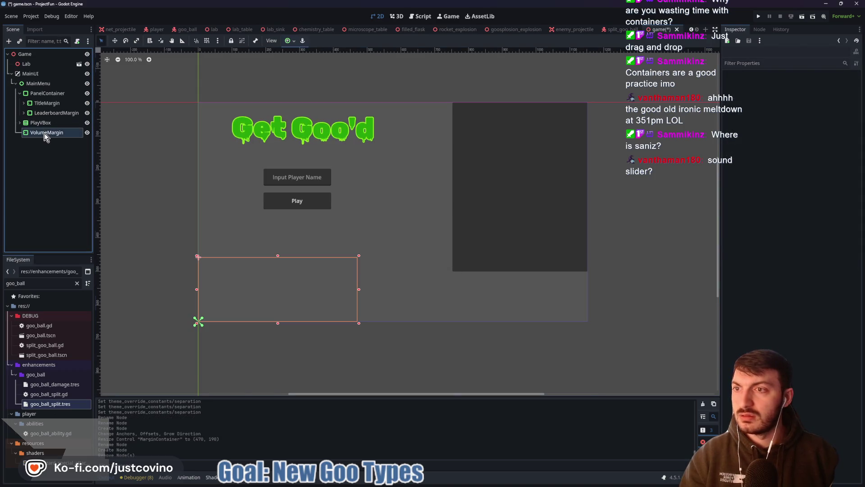
{"action": "key", "text": "ctrl+a"}
{"action": "type", "text": "panel"}
{"action": "key", "text": "Return"}
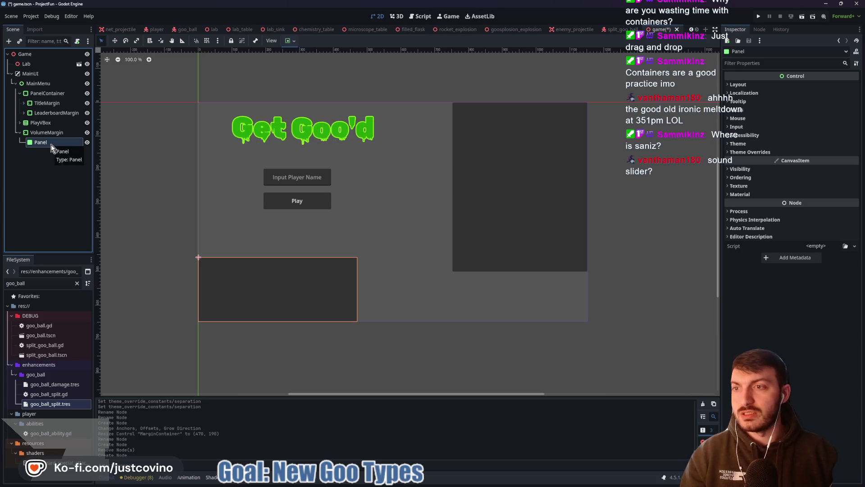
- Set VolumeMargin's margin constant overrides to 10 on all four sides
{"action": "left_click", "coordinate": [47, 133]}
{"action": "left_click", "coordinate": [746, 152]}
{"action": "left_click", "coordinate": [803, 161]}
{"action": "left_click", "coordinate": [811, 170]}
{"action": "type", "text": "0"}
{"action": "key", "text": "Tab"}
{"action": "type", "text": "10"}
{"action": "key", "text": "Tab"}
{"action": "type", "text": "10"}
{"action": "key", "text": "Tab"}
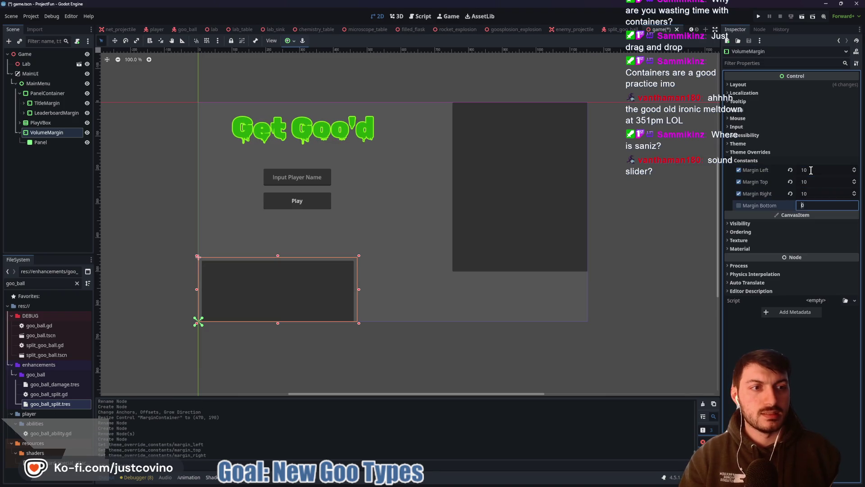
{"action": "type", "text": "10"}
{"action": "key", "text": "Tab"}
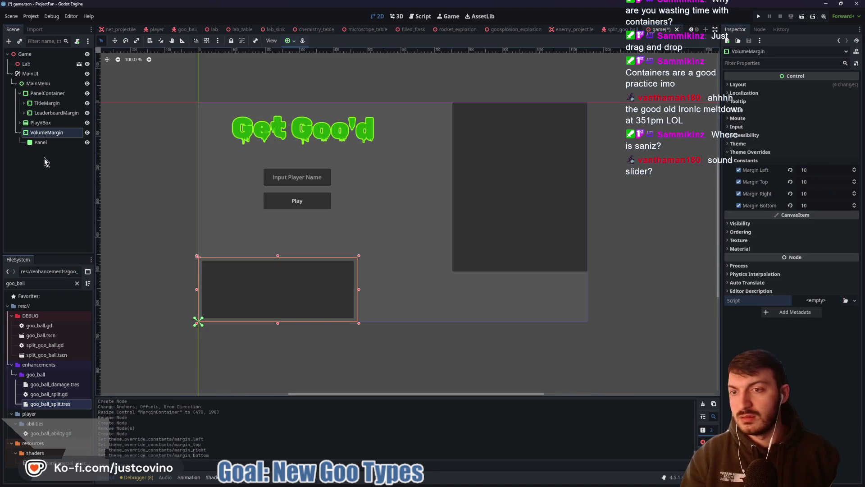
- Select the Panel and sketch a goo-splat outline around it
{"action": "left_click", "coordinate": [46, 183]}
{"action": "left_click", "coordinate": [51, 143]}
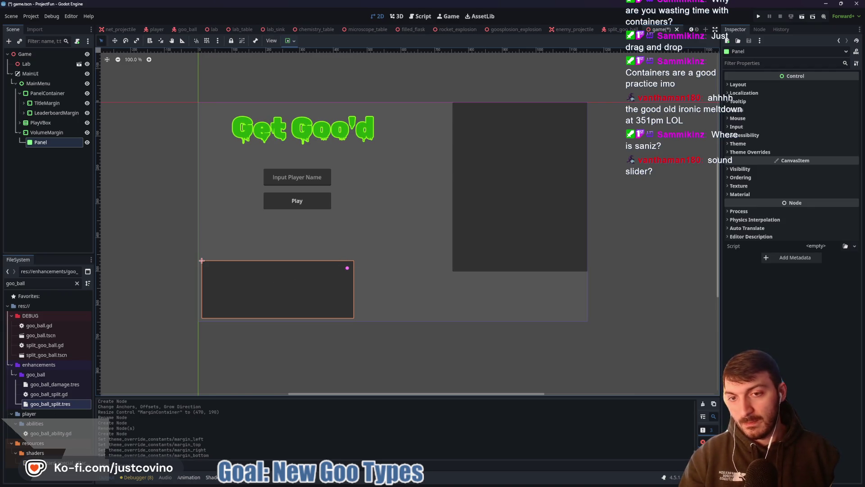
{"action": "mouse_move", "coordinate": [347, 265]}
{"action": "left_mouse_down"}
{"action": "mouse_move", "coordinate": [205, 266]}
{"action": "mouse_move", "coordinate": [212, 317]}
{"action": "mouse_move", "coordinate": [329, 317]}
{"action": "mouse_move", "coordinate": [357, 279]}
{"action": "left_mouse_up"}
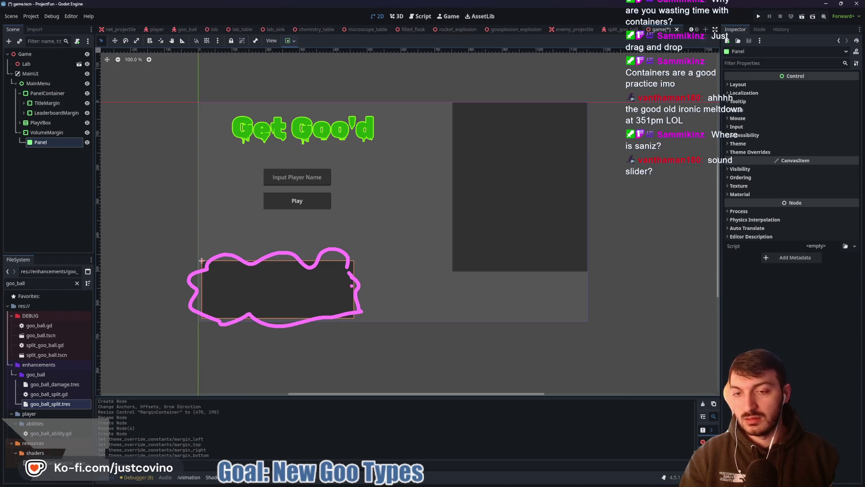
- Launch Krita from the system search
{"action": "key", "text": "super"}
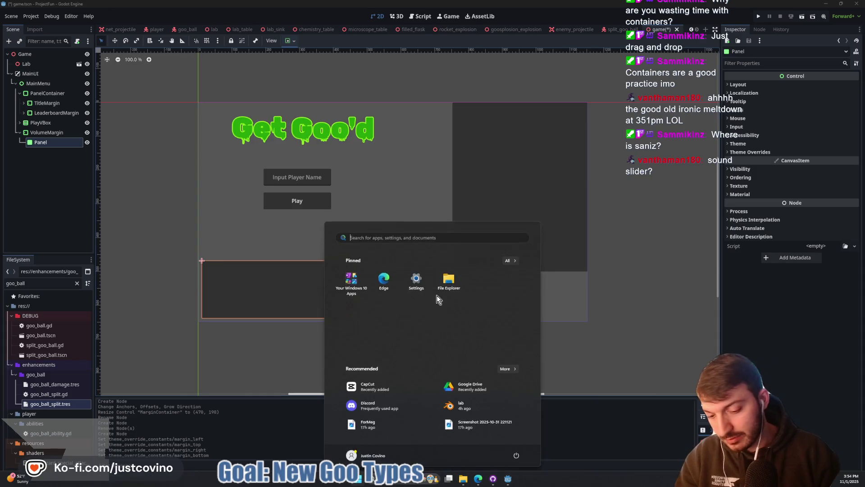
{"action": "type", "text": "chrome"}
{"action": "key", "text": "Return"}
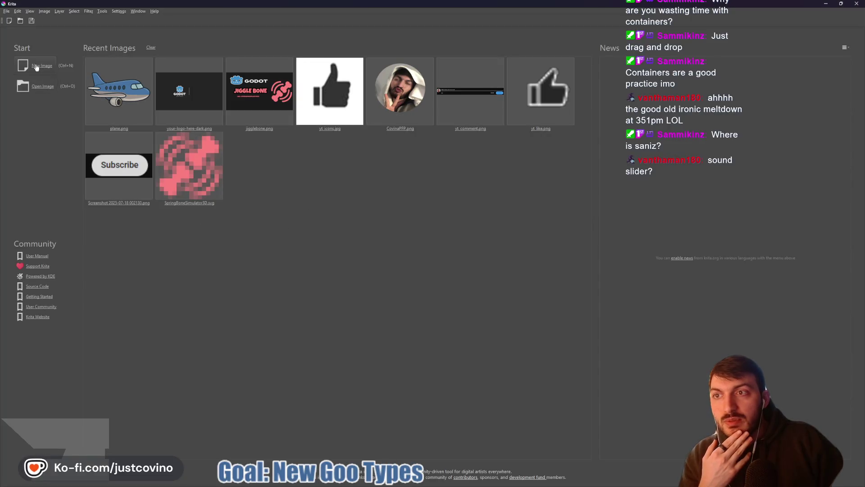
- Return to the game.tscn Godot editor and select the Panel under VolumeMargin
{"action": "left_click", "coordinate": [36, 68]}
{"action": "mouse_move", "coordinate": [505, 481]}
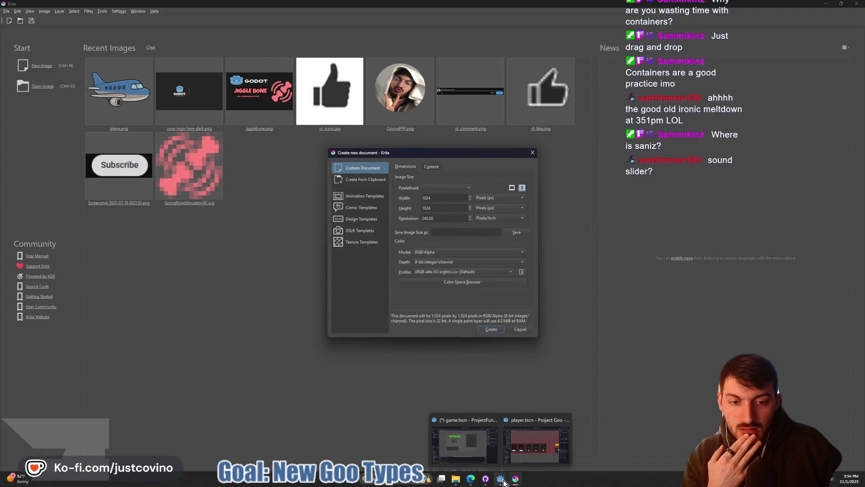
{"action": "left_click", "coordinate": [464, 440]}
{"action": "left_click", "coordinate": [59, 143]}
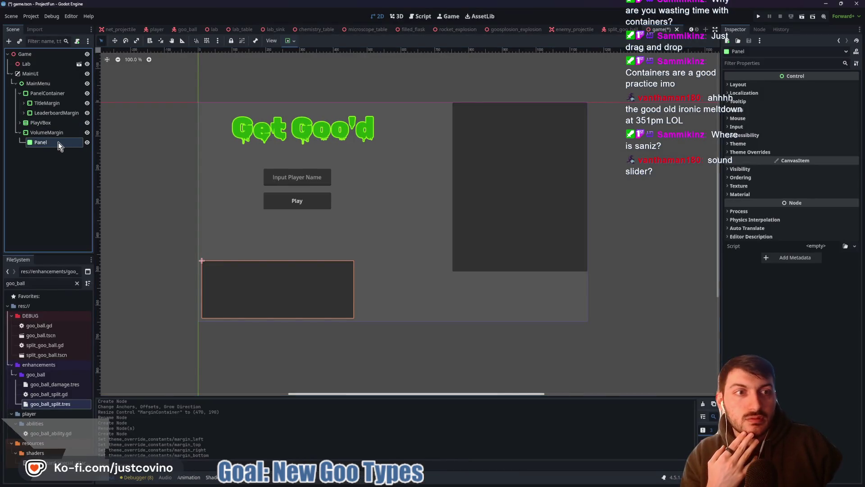
- Reveal the Panel's 450 × 170 Transform size, then bring the browser's Progression page forward
{"action": "left_click", "coordinate": [738, 84]}
{"action": "left_click", "coordinate": [749, 167]}
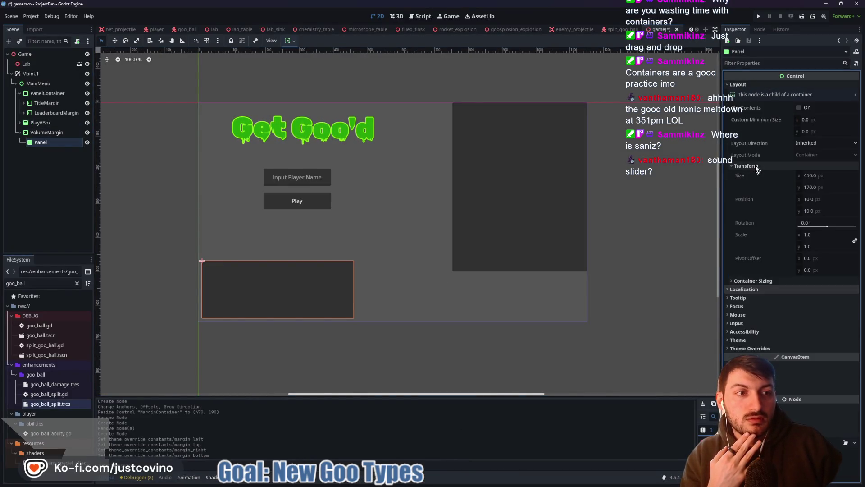
{"action": "mouse_move", "coordinate": [500, 485]}
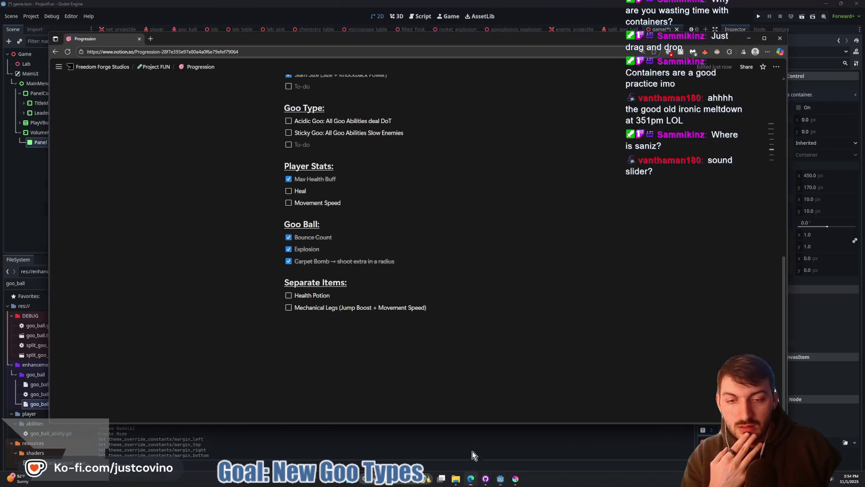
{"action": "left_click", "coordinate": [471, 479]}
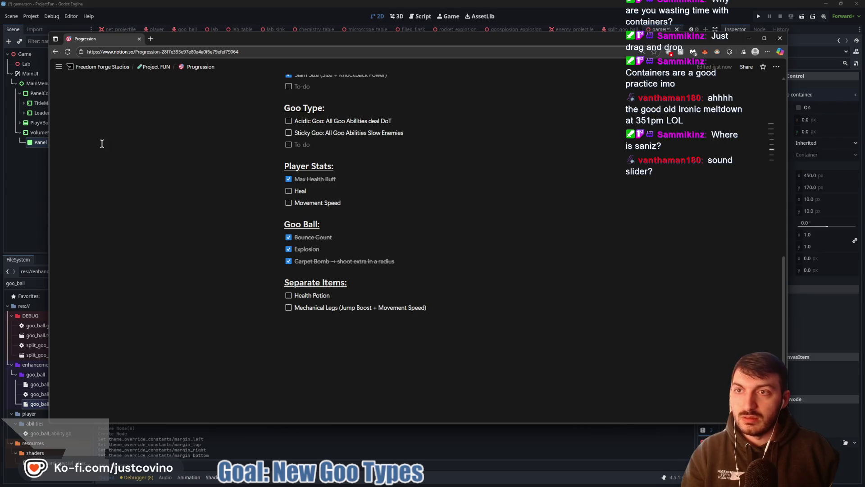
- Search '9:16 resolution' in a new Edge tab (1080 × 1920), then return to Krita's new-document dialog
{"action": "left_click", "coordinate": [153, 41]}
{"action": "type", "text": "9:"}
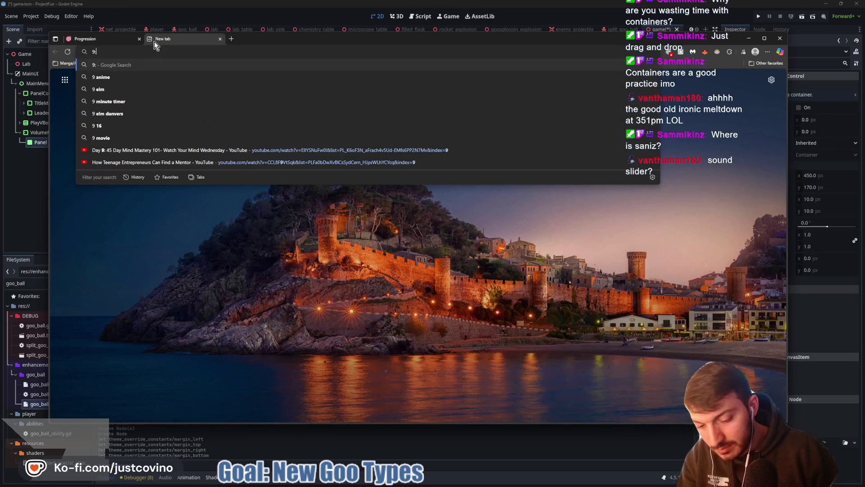
{"action": "type", "text": "16 resolution"}
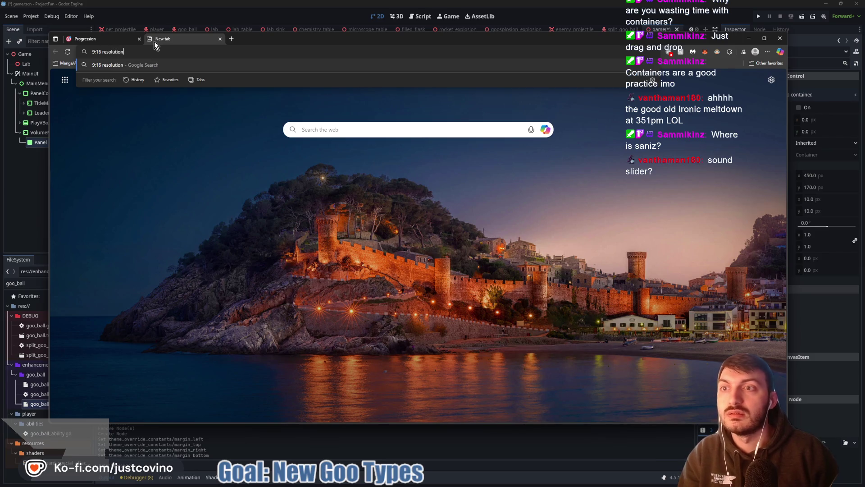
{"action": "key", "text": "Return"}
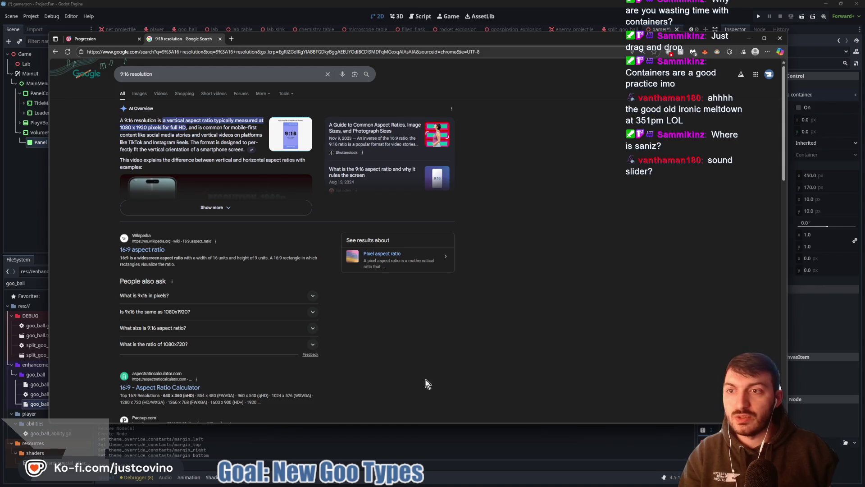
{"action": "mouse_move", "coordinate": [430, 485]}
{"action": "left_click", "coordinate": [516, 480]}
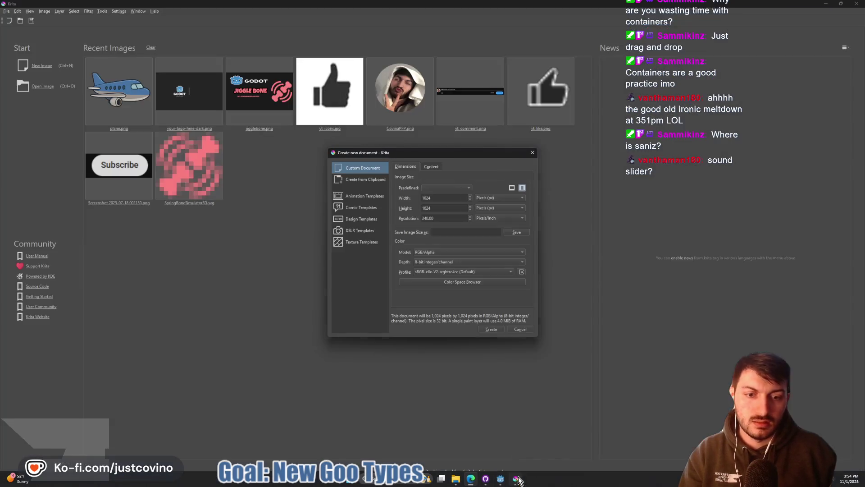
- Create a new 1920 × 1080 Krita canvas and recentre it in the view
{"action": "double_click", "coordinate": [444, 199]}
{"action": "type", "text": "1"}
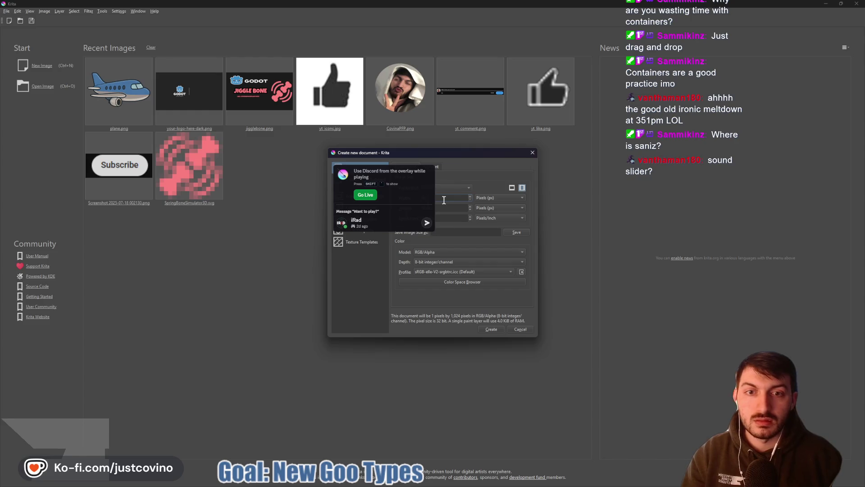
{"action": "type", "text": "920"}
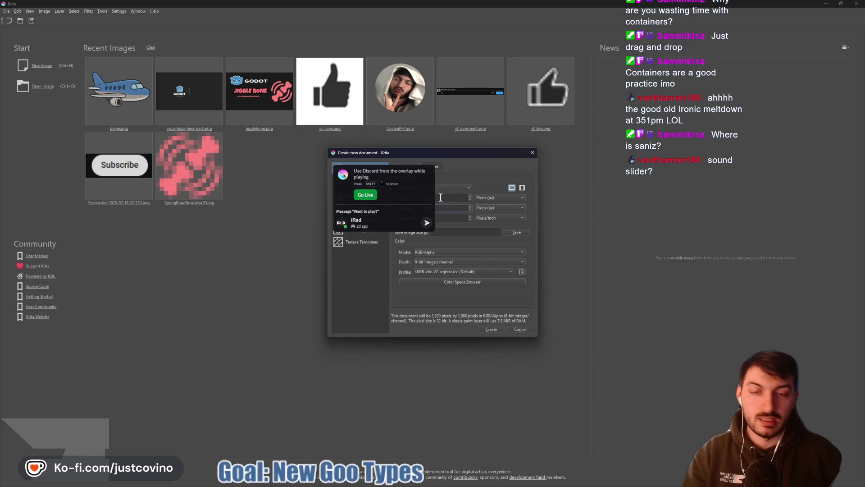
{"action": "left_click", "coordinate": [491, 329]}
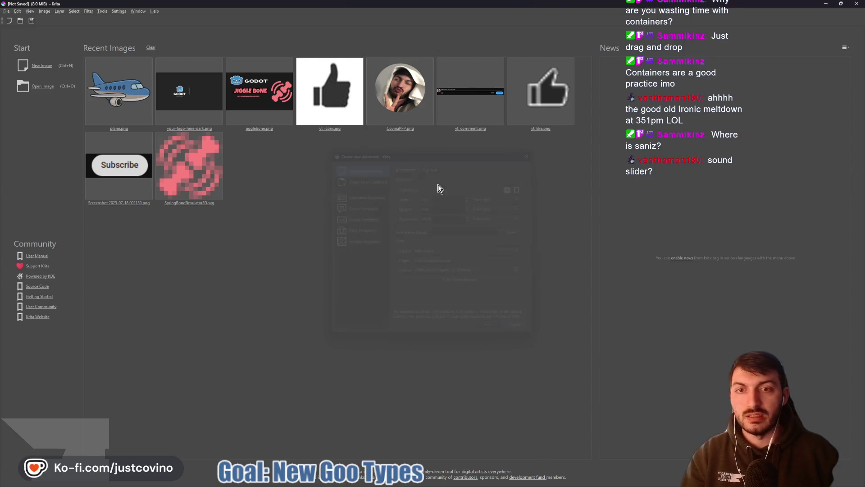
{"action": "scroll", "coordinate": [272, 211], "scroll_direction": "down", "scroll_amount": 5}
{"action": "scroll", "coordinate": [261, 225], "scroll_direction": "up", "scroll_amount": 3}
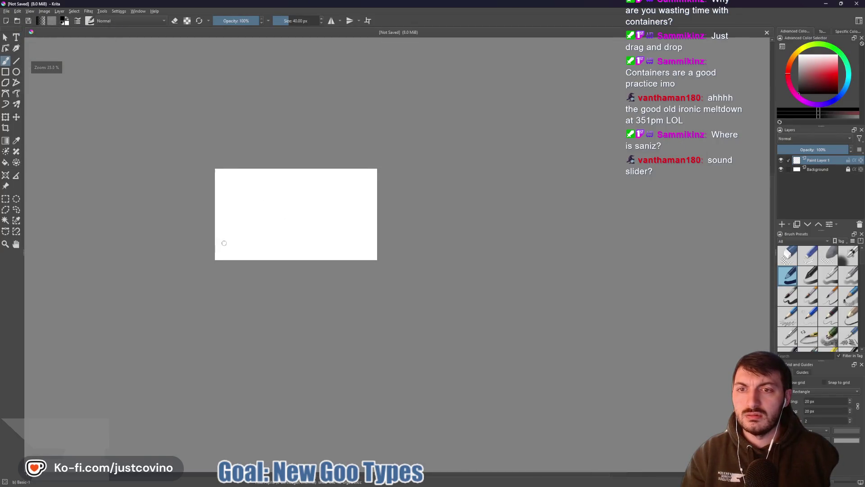
{"action": "scroll", "coordinate": [257, 239], "scroll_direction": "up", "scroll_amount": 2}
{"action": "left_click_drag", "start_coordinate": [445, 149], "coordinate": [413, 220]}
- Unlock and delete the white Background layer, add a new paint layer, and pick bright green
{"action": "left_click", "coordinate": [849, 169]}
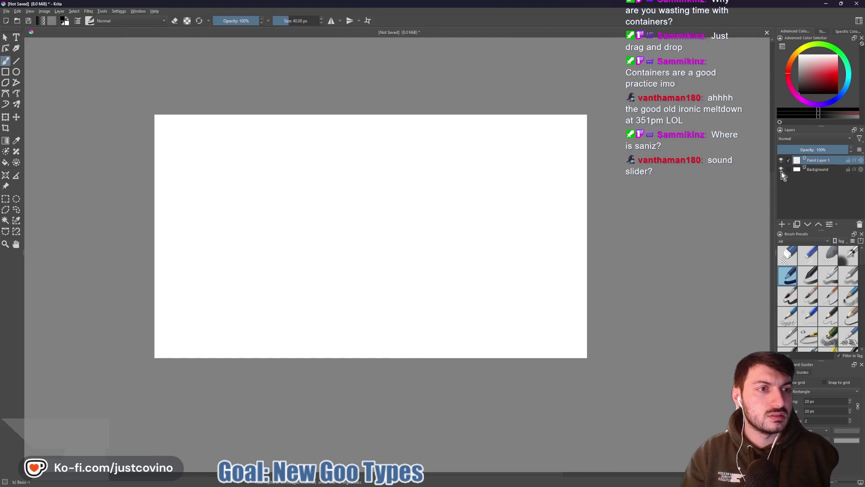
{"action": "left_click", "coordinate": [793, 169]}
{"action": "left_click", "coordinate": [860, 224]}
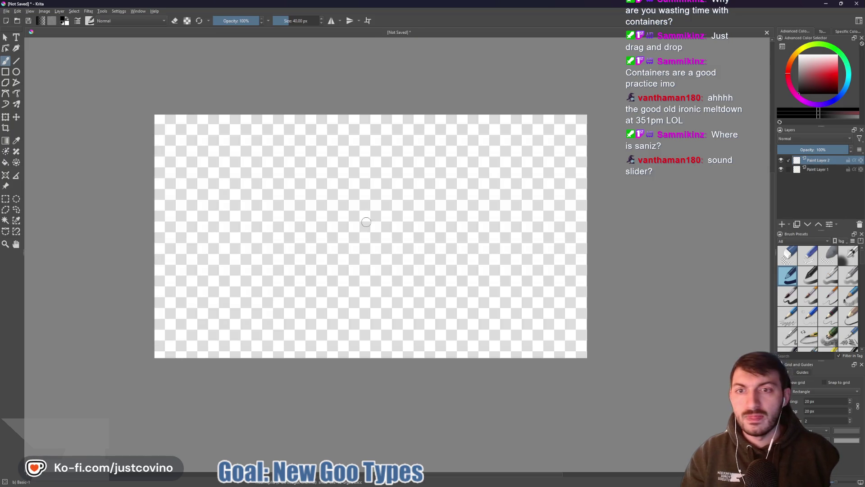
{"action": "mouse_move", "coordinate": [833, 54]}
{"action": "left_mouse_down"}
{"action": "mouse_move", "coordinate": [849, 73]}
{"action": "mouse_move", "coordinate": [838, 80]}
{"action": "left_mouse_up"}
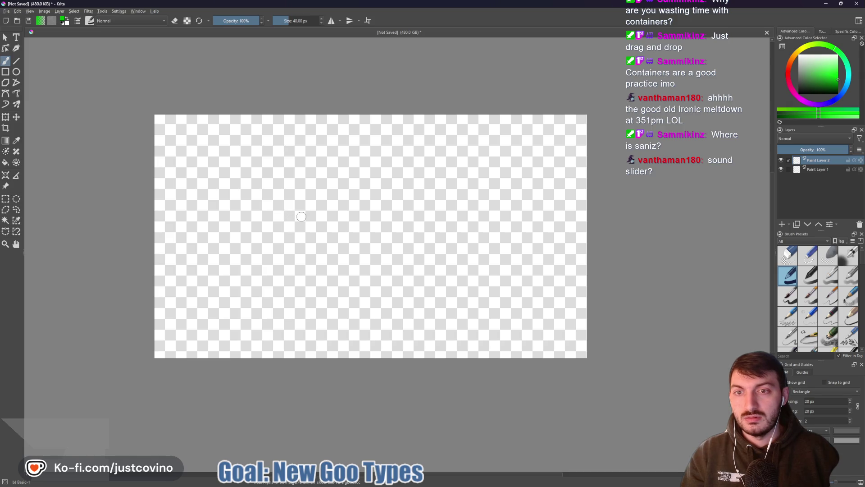
- Draw a wavy closed splat outline with lower drips and fill it solid green
{"action": "left_click_drag", "start_coordinate": [304, 216], "coordinate": [281, 211]}
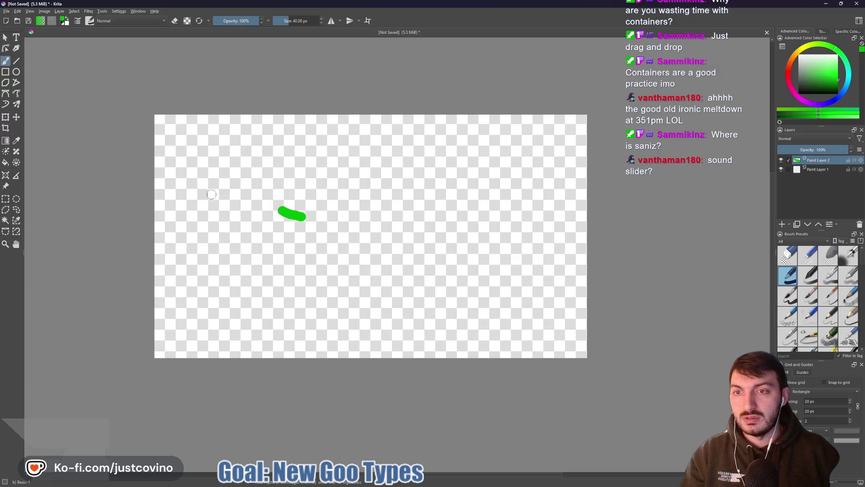
{"action": "mouse_move", "coordinate": [197, 175]}
{"action": "left_mouse_down"}
{"action": "mouse_move", "coordinate": [185, 124]}
{"action": "mouse_move", "coordinate": [228, 131]}
{"action": "mouse_move", "coordinate": [247, 158]}
{"action": "mouse_move", "coordinate": [321, 129]}
{"action": "mouse_move", "coordinate": [342, 160]}
{"action": "mouse_move", "coordinate": [406, 141]}
{"action": "left_mouse_up"}
{"action": "mouse_move", "coordinate": [440, 163]}
{"action": "left_mouse_down"}
{"action": "mouse_move", "coordinate": [479, 158]}
{"action": "mouse_move", "coordinate": [499, 119]}
{"action": "mouse_move", "coordinate": [533, 137]}
{"action": "left_mouse_up"}
{"action": "mouse_move", "coordinate": [525, 169]}
{"action": "left_mouse_down"}
{"action": "mouse_move", "coordinate": [573, 204]}
{"action": "mouse_move", "coordinate": [532, 272]}
{"action": "mouse_move", "coordinate": [484, 284]}
{"action": "mouse_move", "coordinate": [485, 340]}
{"action": "mouse_move", "coordinate": [416, 279]}
{"action": "mouse_move", "coordinate": [414, 338]}
{"action": "left_mouse_up"}
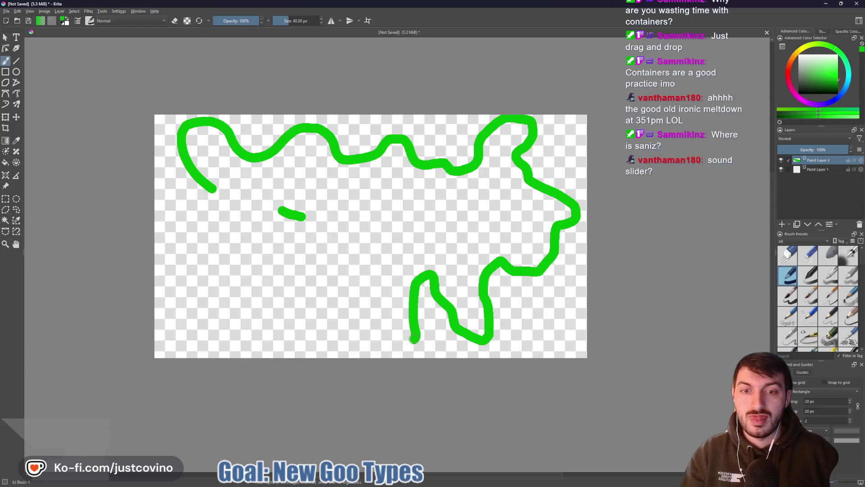
{"action": "mouse_move", "coordinate": [332, 325]}
{"action": "left_mouse_down"}
{"action": "mouse_move", "coordinate": [326, 283]}
{"action": "mouse_move", "coordinate": [268, 307]}
{"action": "mouse_move", "coordinate": [183, 267]}
{"action": "mouse_move", "coordinate": [216, 211]}
{"action": "mouse_move", "coordinate": [208, 189]}
{"action": "left_mouse_up"}
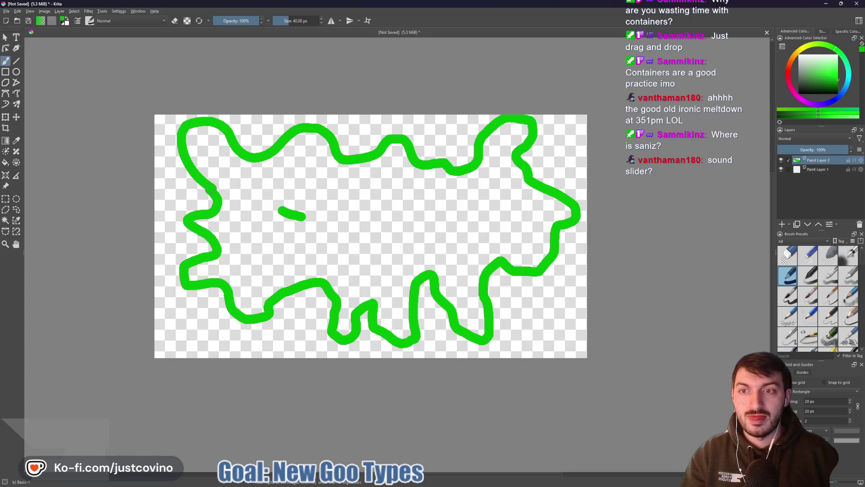
{"action": "left_click", "coordinate": [327, 204]}
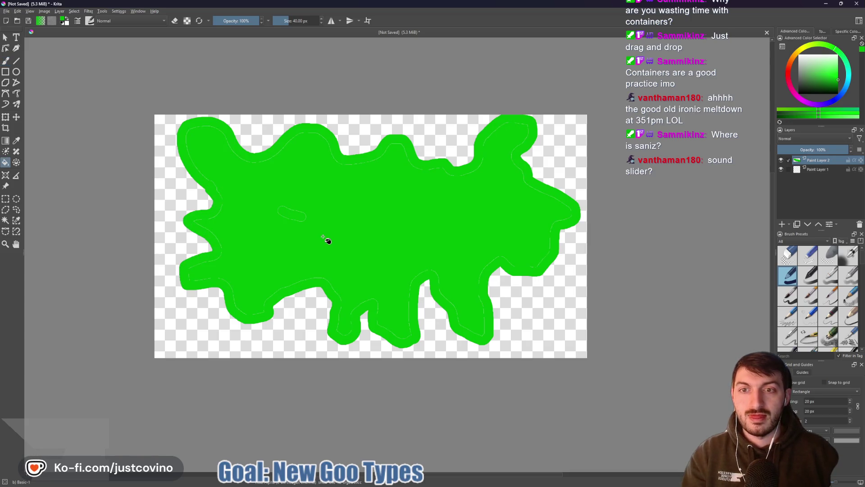
- Paint over outline gaps, extend the drips and blobs, and add a curling tail with a 55 px brush
{"action": "key", "text": "b"}
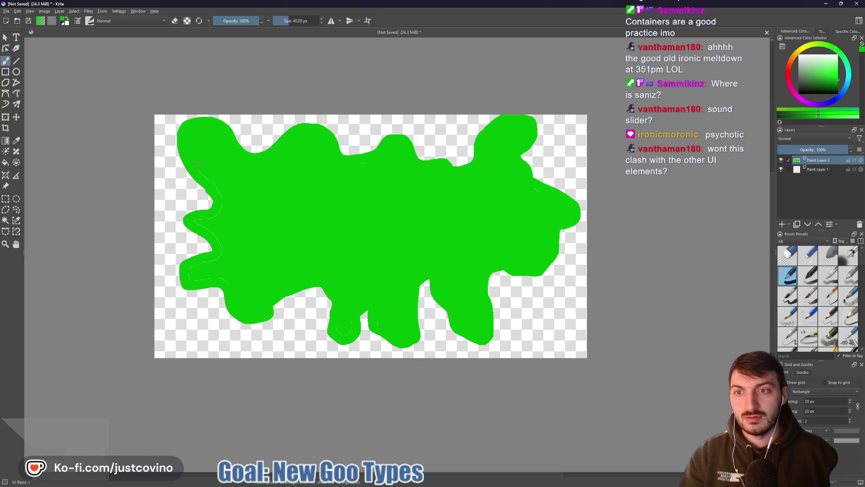
{"action": "mouse_move", "coordinate": [207, 226]}
{"action": "left_mouse_down"}
{"action": "mouse_move", "coordinate": [219, 247]}
{"action": "mouse_move", "coordinate": [213, 263]}
{"action": "left_mouse_up"}
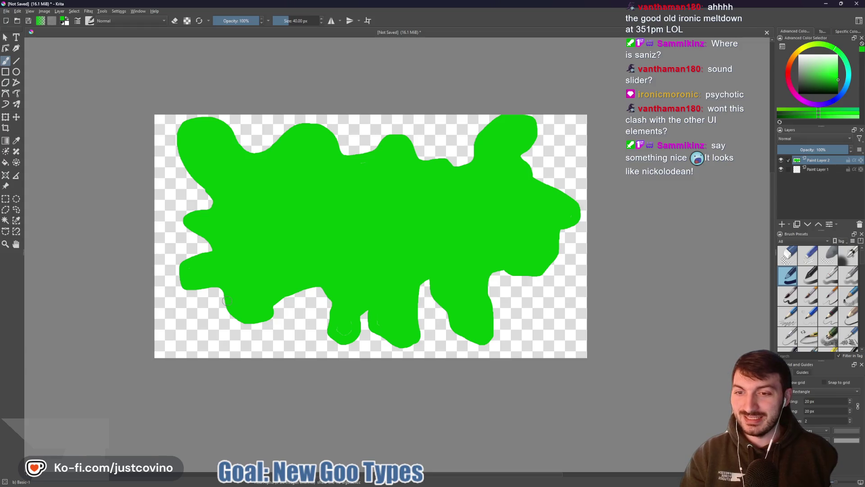
{"action": "mouse_move", "coordinate": [234, 317]}
{"action": "left_mouse_down"}
{"action": "mouse_move", "coordinate": [259, 325]}
{"action": "mouse_move", "coordinate": [277, 306]}
{"action": "left_mouse_up"}
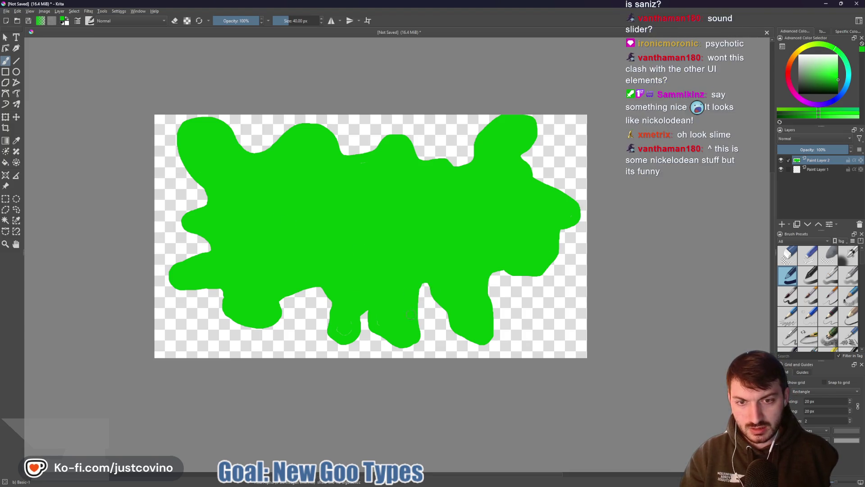
{"action": "left_click_drag", "start_coordinate": [414, 333], "coordinate": [415, 347]}
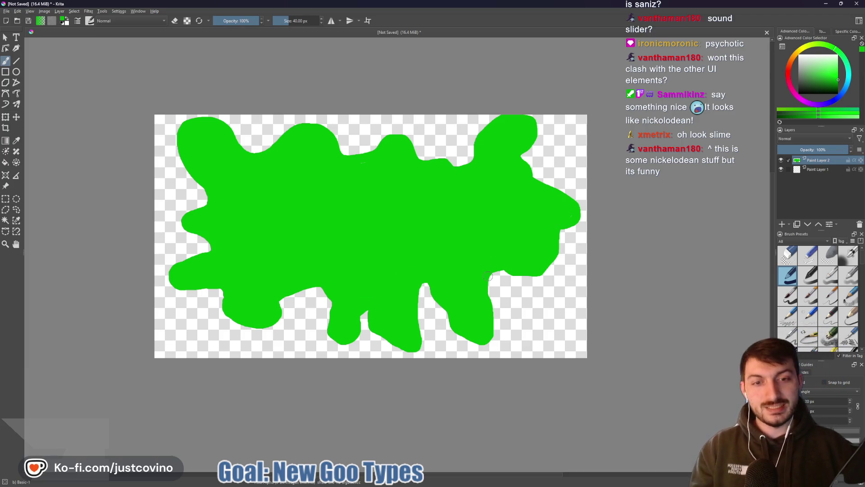
{"action": "mouse_move", "coordinate": [493, 282]}
{"action": "left_mouse_down"}
{"action": "mouse_move", "coordinate": [545, 278]}
{"action": "mouse_move", "coordinate": [564, 255]}
{"action": "mouse_move", "coordinate": [561, 224]}
{"action": "left_mouse_up"}
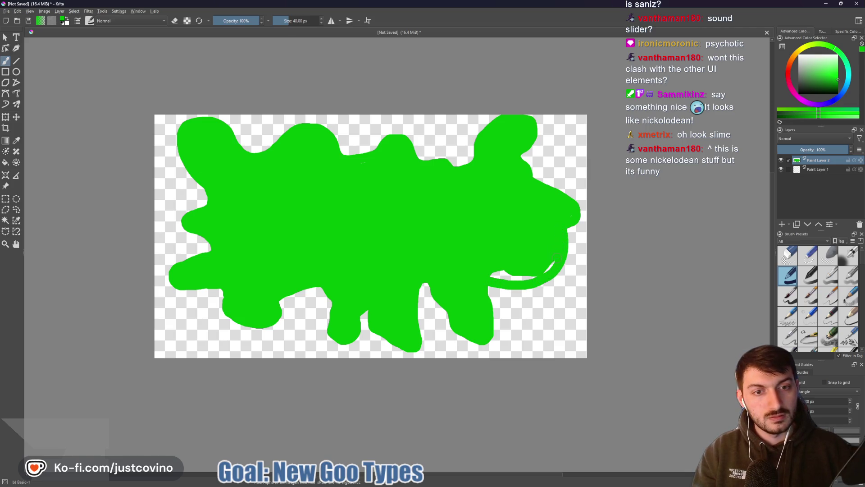
{"action": "left_click_drag", "start_coordinate": [532, 276], "coordinate": [492, 275]}
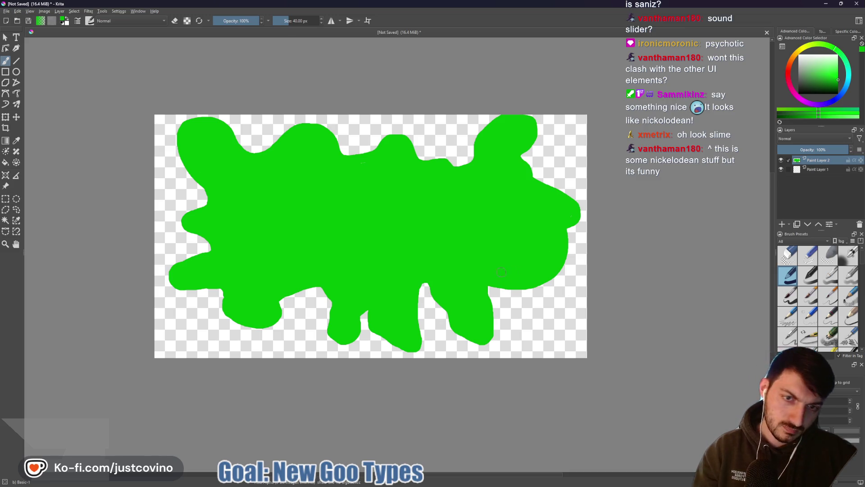
{"action": "key", "text": "bracketright"}
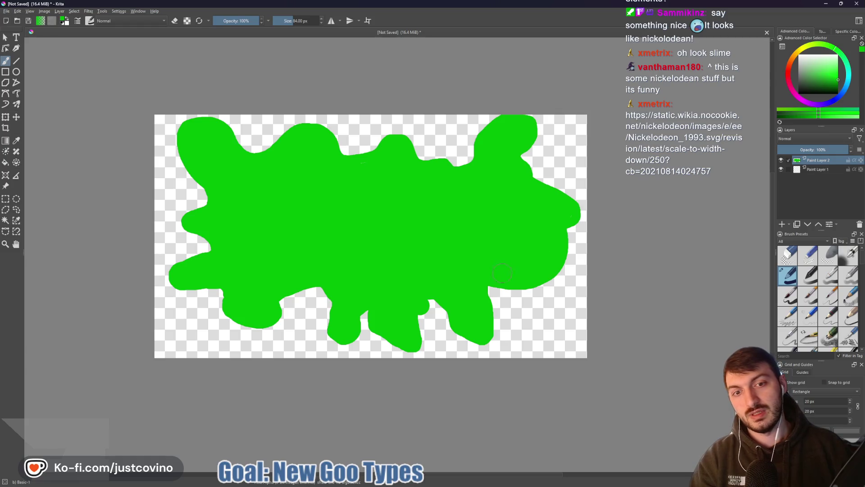
{"action": "mouse_move", "coordinate": [509, 284]}
{"action": "left_mouse_down"}
{"action": "mouse_move", "coordinate": [525, 304]}
{"action": "mouse_move", "coordinate": [552, 313]}
{"action": "mouse_move", "coordinate": [570, 291]}
{"action": "mouse_move", "coordinate": [547, 269]}
{"action": "mouse_move", "coordinate": [550, 300]}
{"action": "left_mouse_up"}
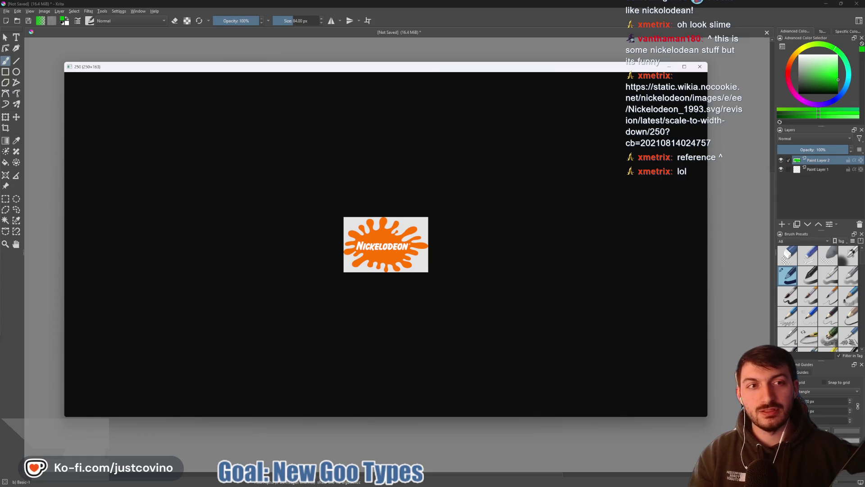
- Close the reference viewer and erase a rounded notch and spot into the splat's right edge
{"action": "left_click", "coordinate": [700, 67]}
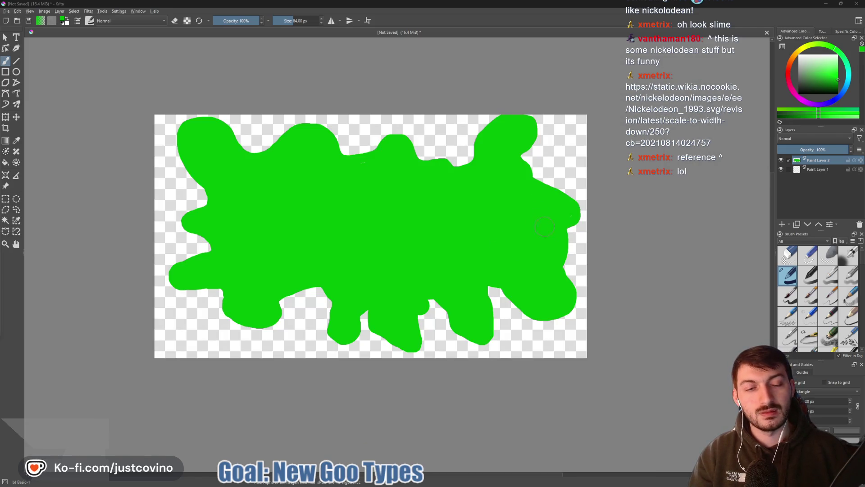
{"action": "right_click", "coordinate": [543, 240]}
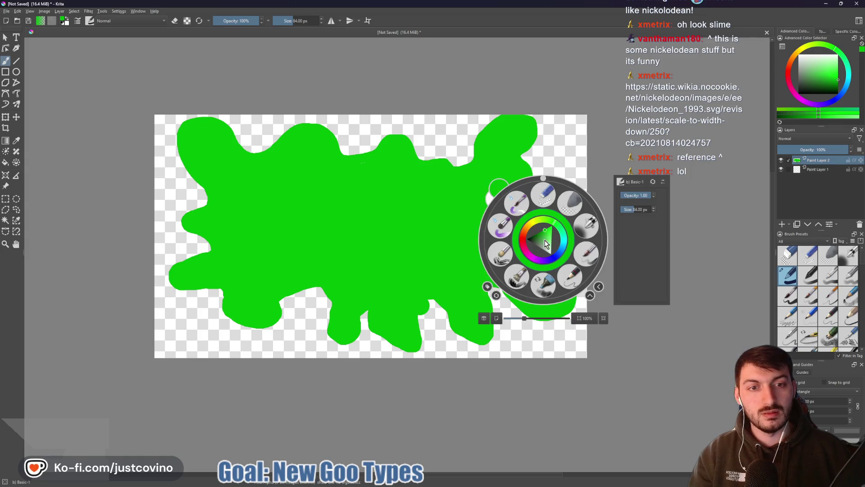
{"action": "left_click", "coordinate": [499, 187]}
{"action": "mouse_move", "coordinate": [573, 235]}
{"action": "left_mouse_down"}
{"action": "mouse_move", "coordinate": [564, 227]}
{"action": "mouse_move", "coordinate": [539, 235]}
{"action": "mouse_move", "coordinate": [540, 259]}
{"action": "mouse_move", "coordinate": [555, 257]}
{"action": "left_mouse_up"}
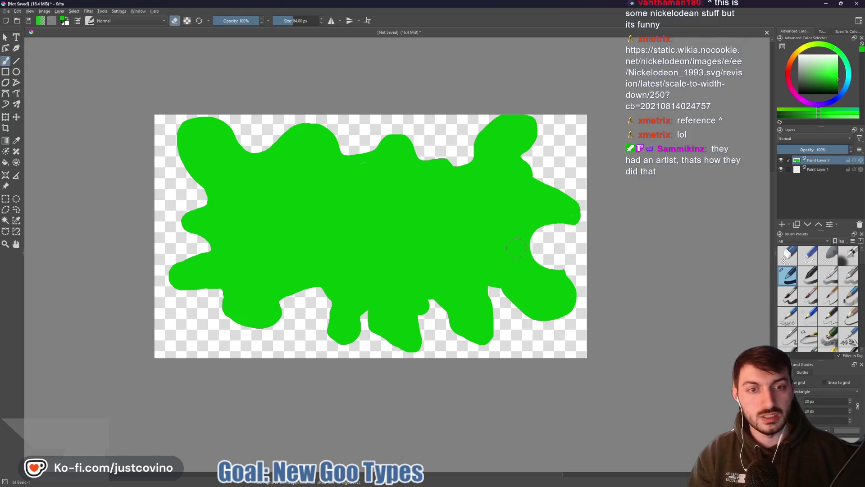
{"action": "key", "text": "bracketright"}
{"action": "key", "text": "bracketright"}
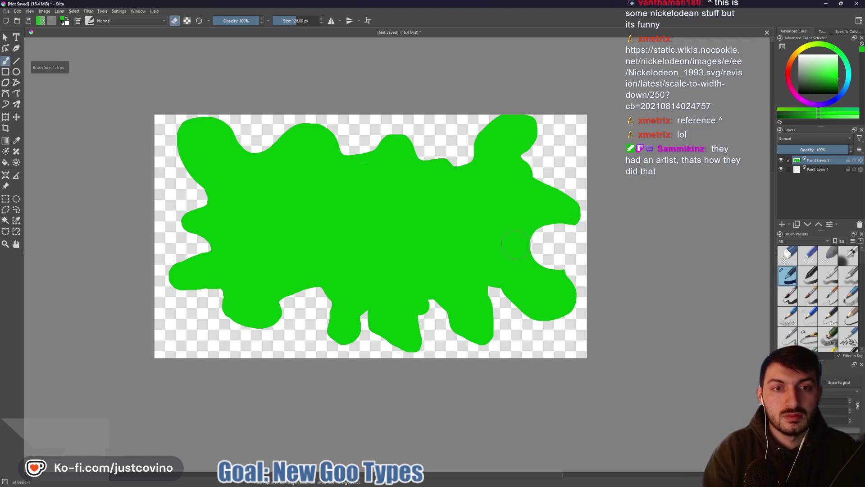
{"action": "left_click", "coordinate": [516, 222]}
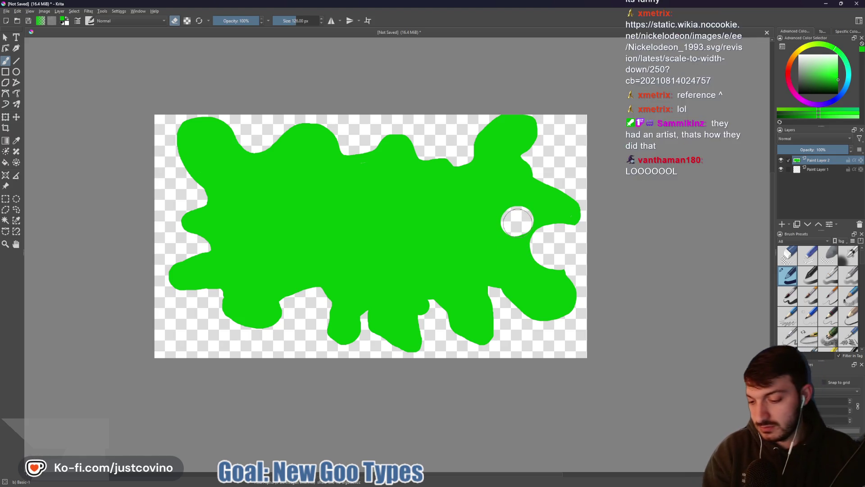
- Switch back to painting and repaint the hole, extending the right-edge lobe in green
{"action": "key", "text": "e"}
{"action": "left_click", "coordinate": [519, 220]}
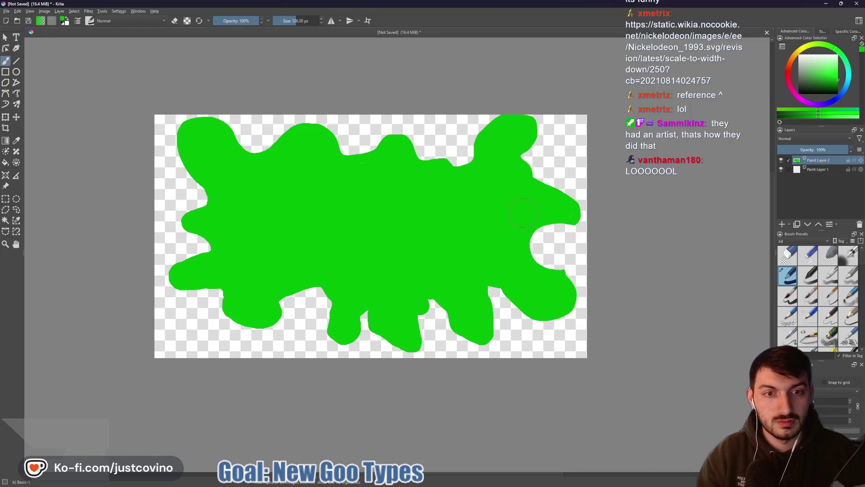
{"action": "mouse_move", "coordinate": [521, 220]}
{"action": "left_mouse_down"}
{"action": "mouse_move", "coordinate": [548, 229]}
{"action": "mouse_move", "coordinate": [567, 215]}
{"action": "mouse_move", "coordinate": [528, 226]}
{"action": "mouse_move", "coordinate": [563, 252]}
{"action": "left_mouse_up"}
- Shrink the brush and paint a green curl drip below the lower blob
{"action": "key", "text": "bracketleft"}
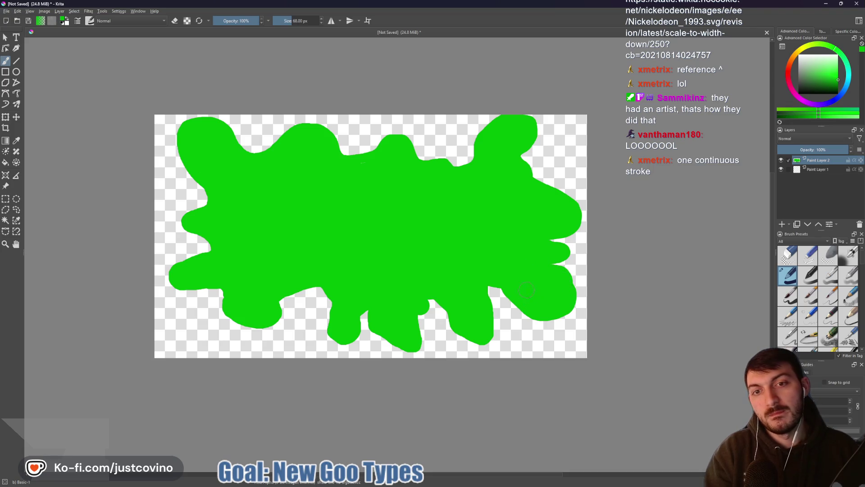
{"action": "key", "text": "bracketleft"}
{"action": "key", "text": "bracketleft"}
{"action": "key", "text": "bracketleft"}
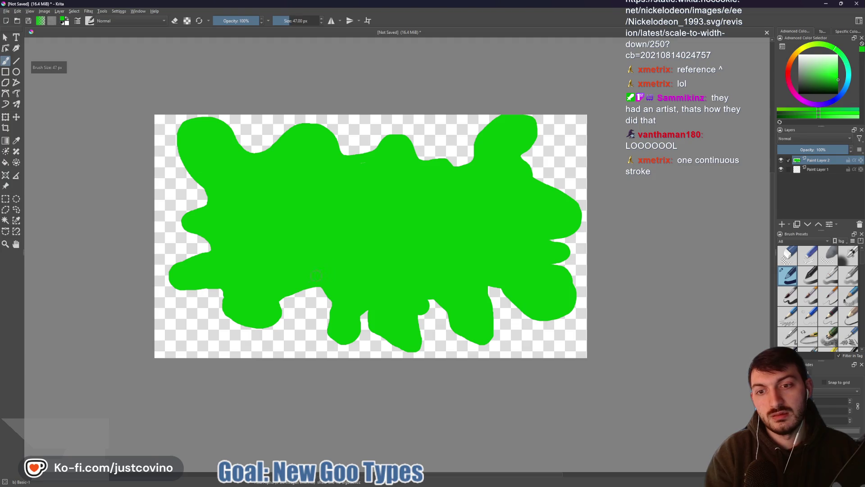
{"action": "key", "text": "bracketleft"}
{"action": "mouse_move", "coordinate": [299, 291]}
{"action": "left_mouse_down"}
{"action": "mouse_move", "coordinate": [295, 315]}
{"action": "mouse_move", "coordinate": [310, 322]}
{"action": "mouse_move", "coordinate": [311, 306]}
{"action": "left_mouse_up"}
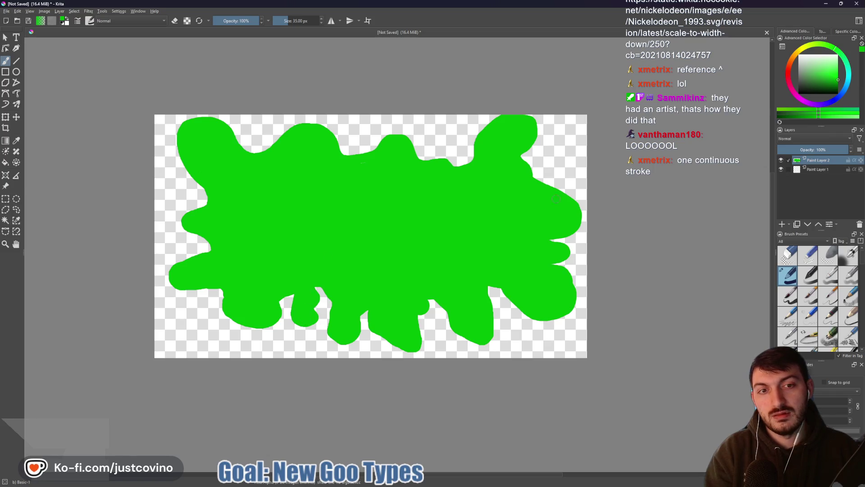
- Paint a thin upper-right tendril, fill the gap beside it and the lower-left blob's hole
{"action": "key", "text": "bracketleft"}
{"action": "key", "text": "bracketleft"}
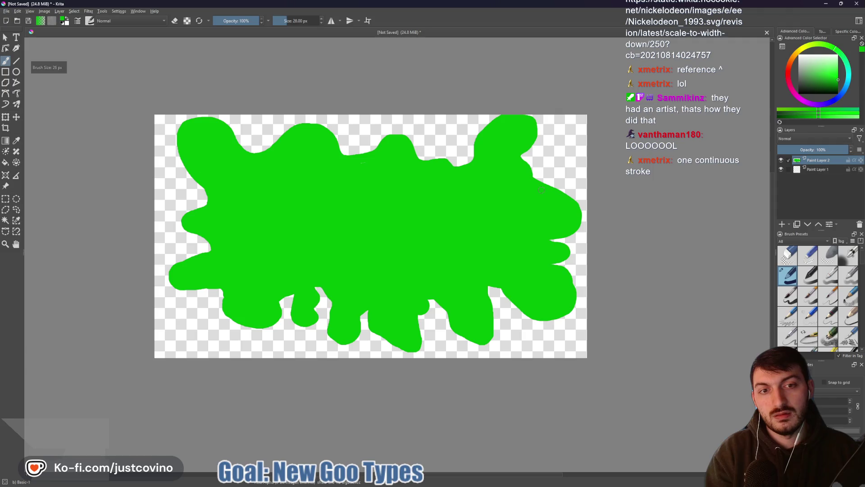
{"action": "mouse_move", "coordinate": [550, 172]}
{"action": "left_mouse_down"}
{"action": "mouse_move", "coordinate": [563, 160]}
{"action": "mouse_move", "coordinate": [566, 189]}
{"action": "mouse_move", "coordinate": [552, 183]}
{"action": "mouse_move", "coordinate": [570, 161]}
{"action": "left_mouse_up"}
{"action": "key", "text": "bracketright"}
{"action": "key", "text": "bracketright"}
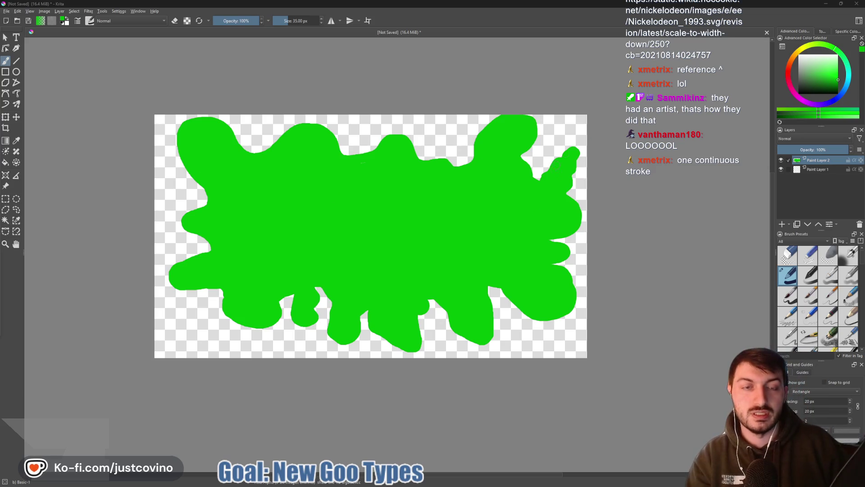
{"action": "mouse_move", "coordinate": [535, 186]}
{"action": "left_mouse_down"}
{"action": "mouse_move", "coordinate": [564, 153]}
{"action": "mouse_move", "coordinate": [573, 178]}
{"action": "left_mouse_up"}
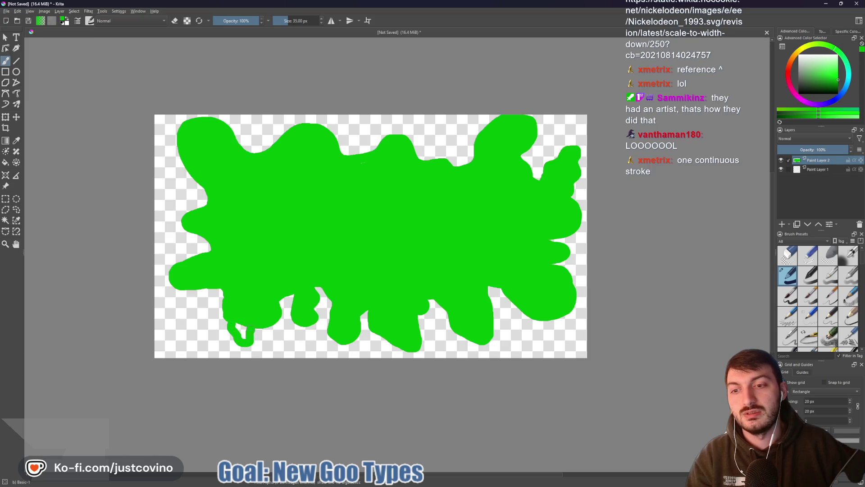
{"action": "left_click_drag", "start_coordinate": [241, 334], "coordinate": [247, 348]}
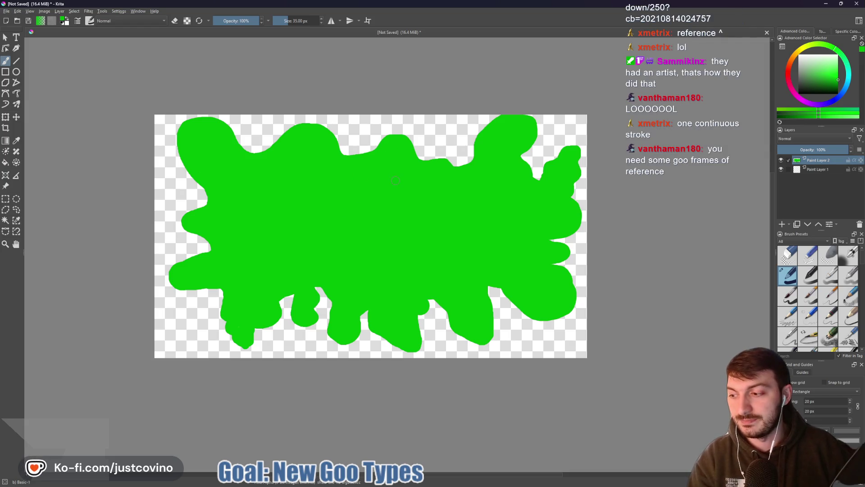
{"action": "key", "text": "bracketright"}
{"action": "key", "text": "bracketright"}
{"action": "scroll", "coordinate": [396, 182], "scroll_direction": "up", "scroll_amount": 5}
- Zoom in and paint the middle bump of the splat's top edge taller and wider
{"action": "scroll", "coordinate": [394, 171], "scroll_direction": "down", "scroll_amount": 1}
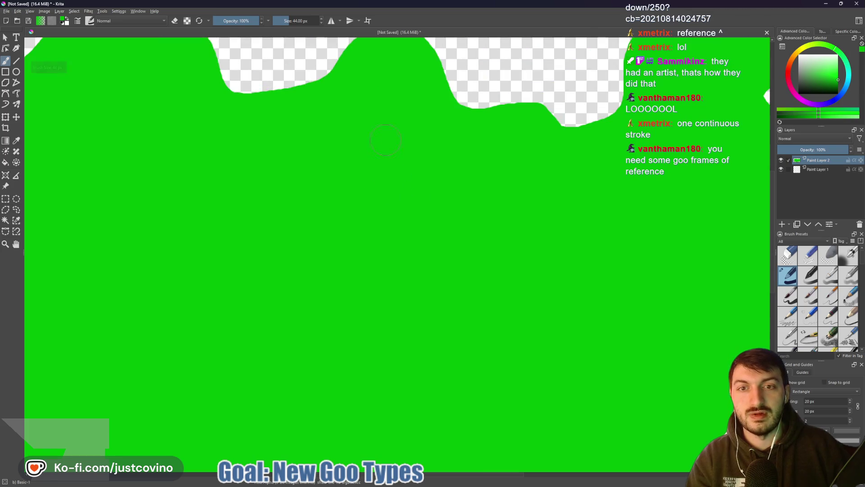
{"action": "scroll", "coordinate": [381, 110], "scroll_direction": "down", "scroll_amount": 3}
{"action": "mouse_move", "coordinate": [370, 187]}
{"action": "left_mouse_down"}
{"action": "mouse_move", "coordinate": [390, 179]}
{"action": "mouse_move", "coordinate": [403, 193]}
{"action": "left_mouse_up"}
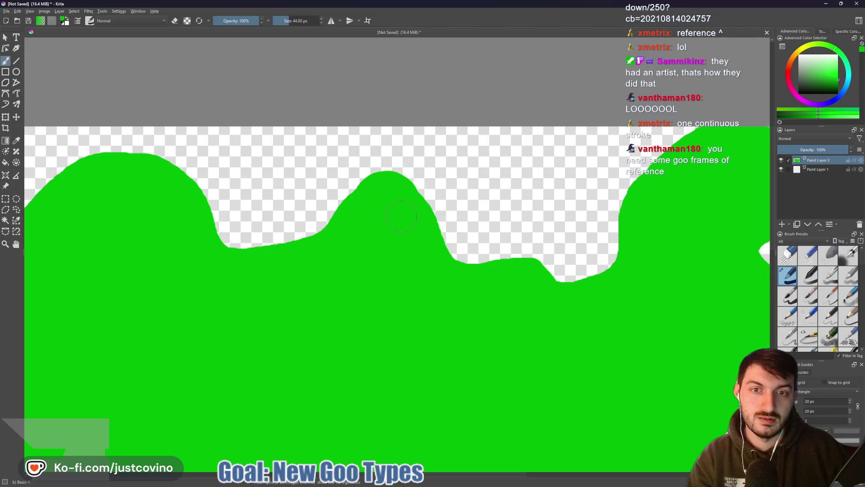
{"action": "scroll", "coordinate": [375, 252], "scroll_direction": "down", "scroll_amount": 5}
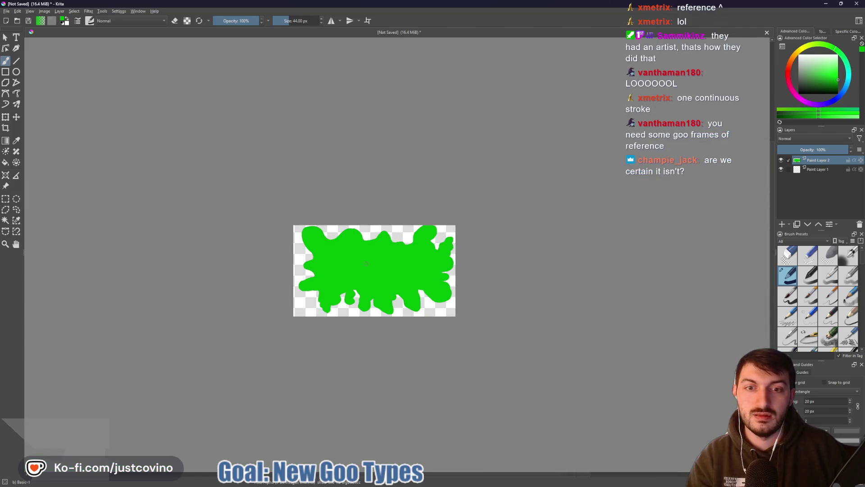
{"action": "scroll", "coordinate": [366, 262], "scroll_direction": "up", "scroll_amount": 3}
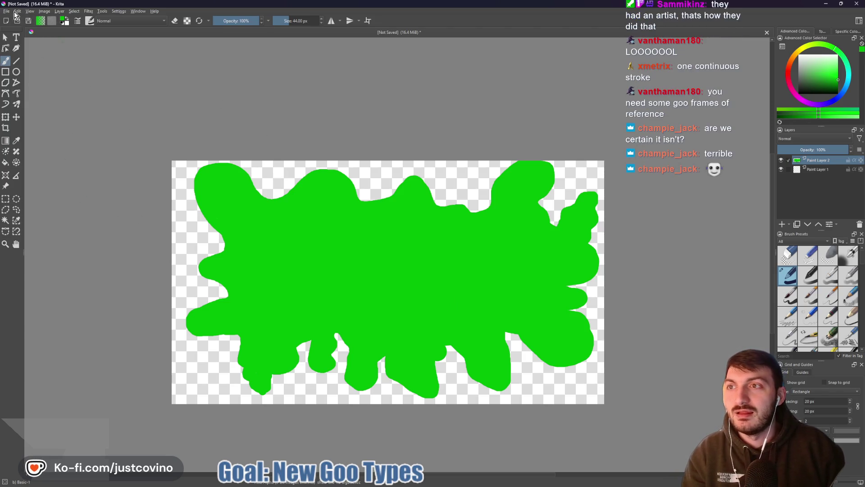
- Start a File > Export of the image with PNG as the format
{"action": "left_click", "coordinate": [6, 11]}
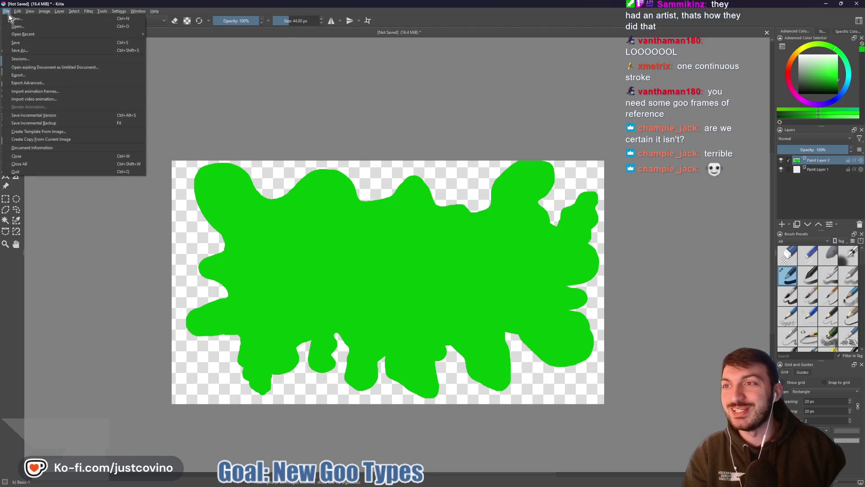
{"action": "left_click", "coordinate": [27, 75]}
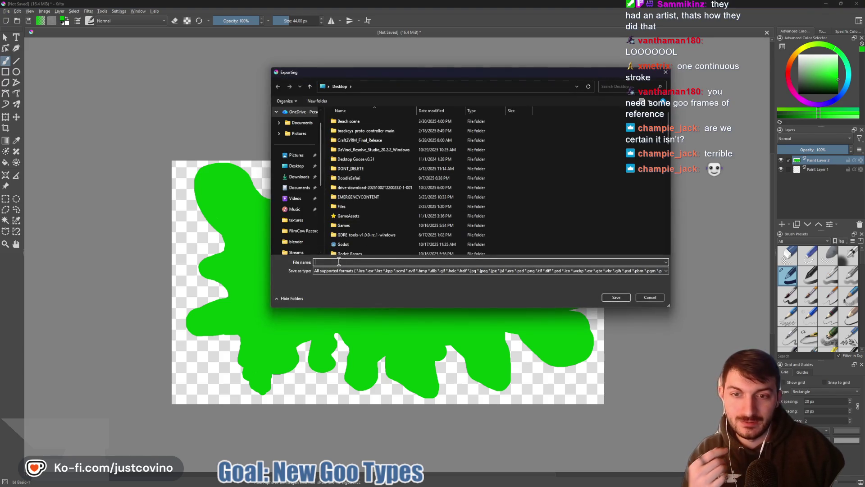
{"action": "left_click", "coordinate": [351, 274]}
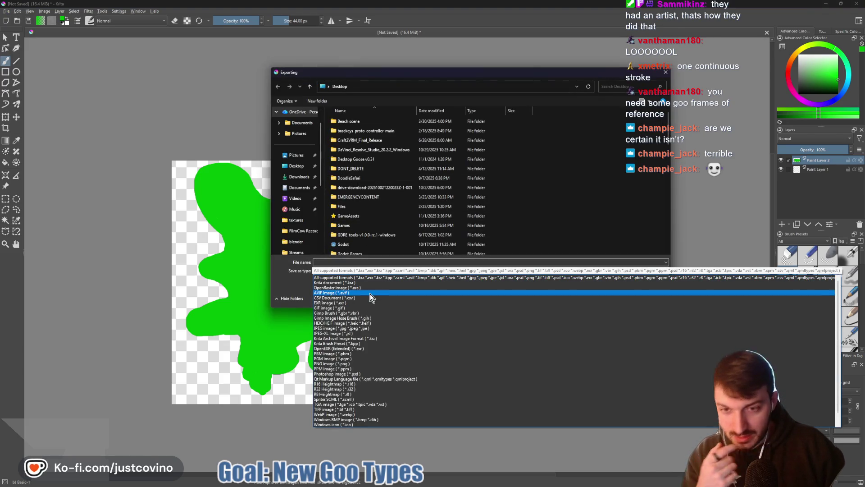
{"action": "left_click", "coordinate": [360, 365]}
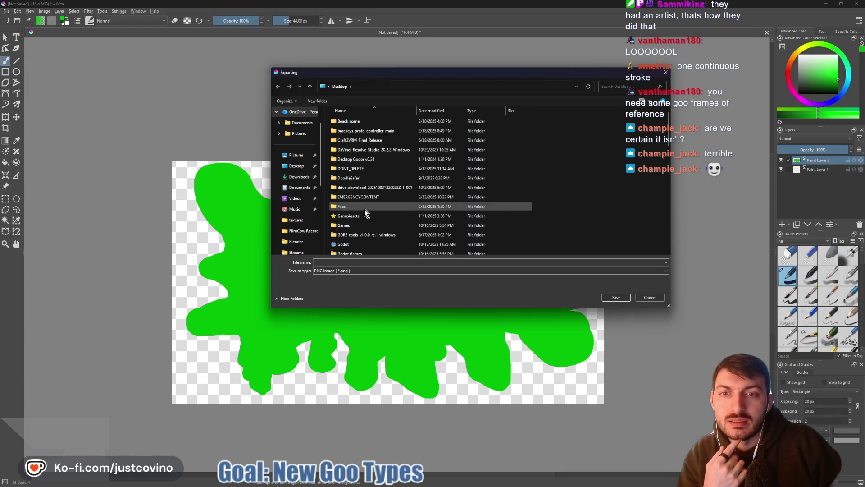
{"action": "scroll", "coordinate": [360, 233], "scroll_direction": "down", "scroll_amount": 10}
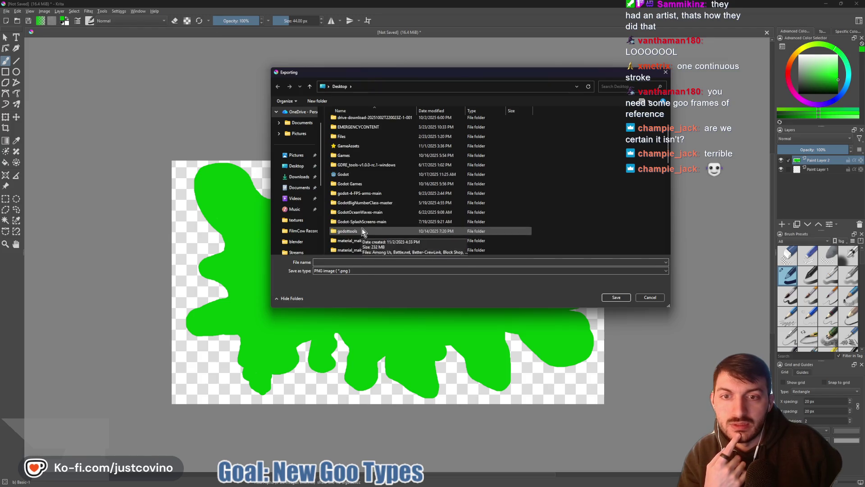
{"action": "scroll", "coordinate": [360, 232], "scroll_direction": "up", "scroll_amount": 3}
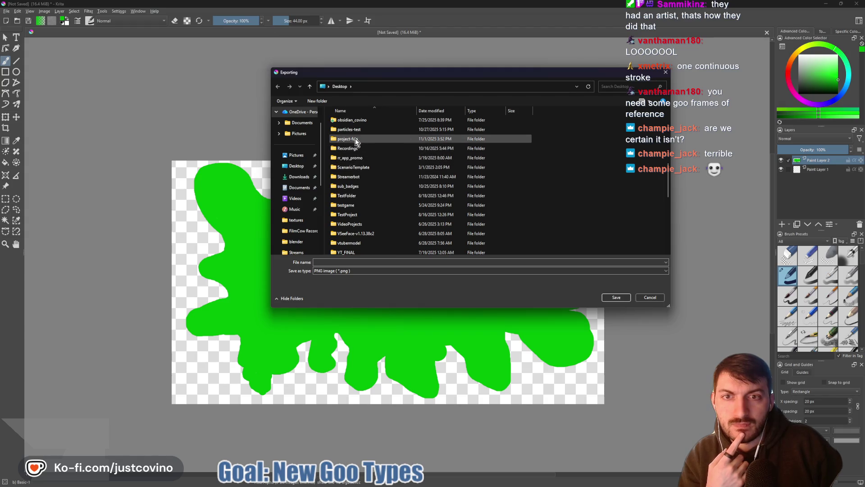
- Create a ui_elements folder in project-fun/assets, open it, and name the file splat_box
{"action": "double_click", "coordinate": [354, 138]}
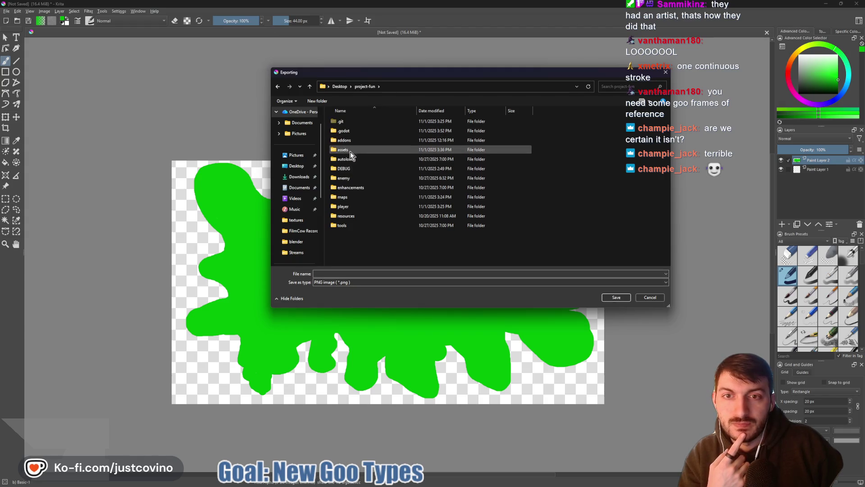
{"action": "double_click", "coordinate": [351, 150]}
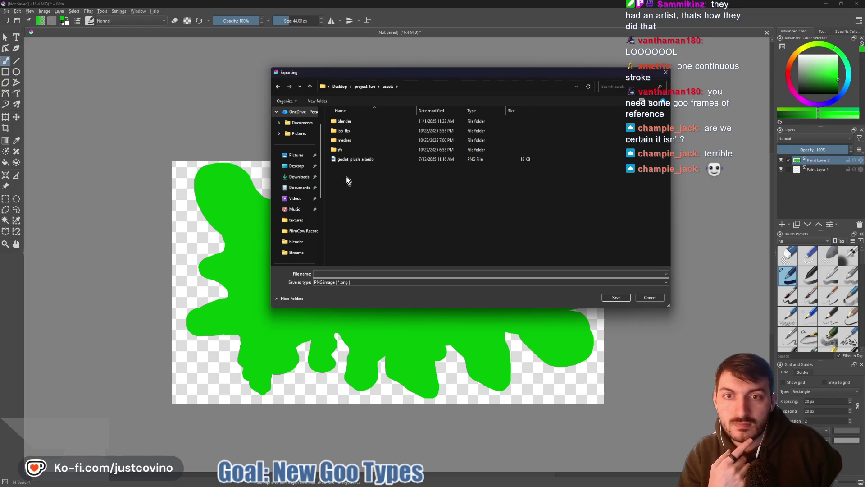
{"action": "right_click", "coordinate": [346, 171]}
{"action": "mouse_move", "coordinate": [393, 232]}
{"action": "left_click", "coordinate": [424, 234]}
{"action": "type", "text": "ui_elements"}
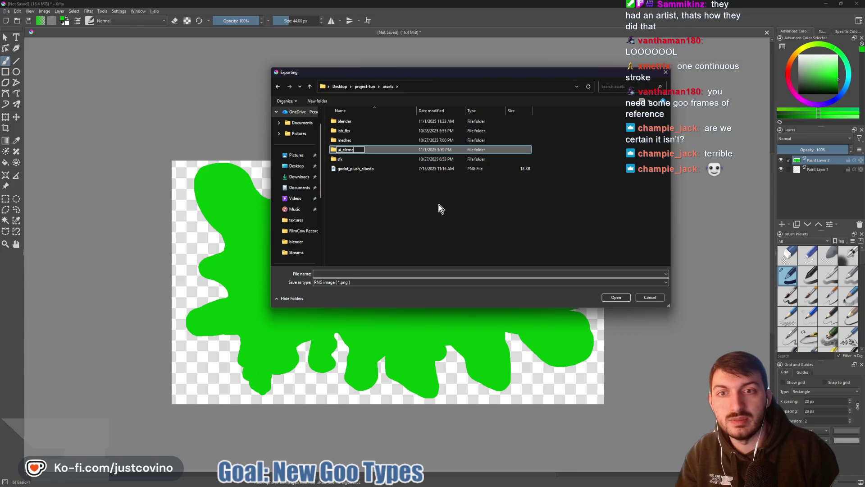
{"action": "key", "text": "Return"}
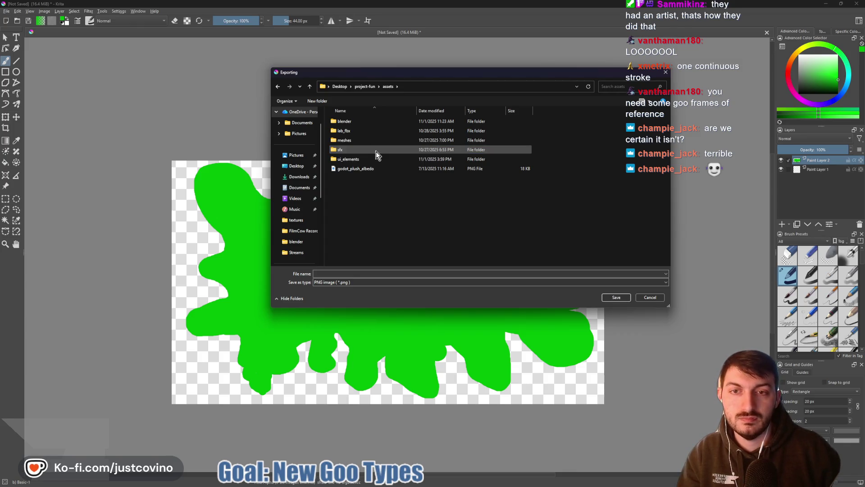
{"action": "double_click", "coordinate": [360, 161]}
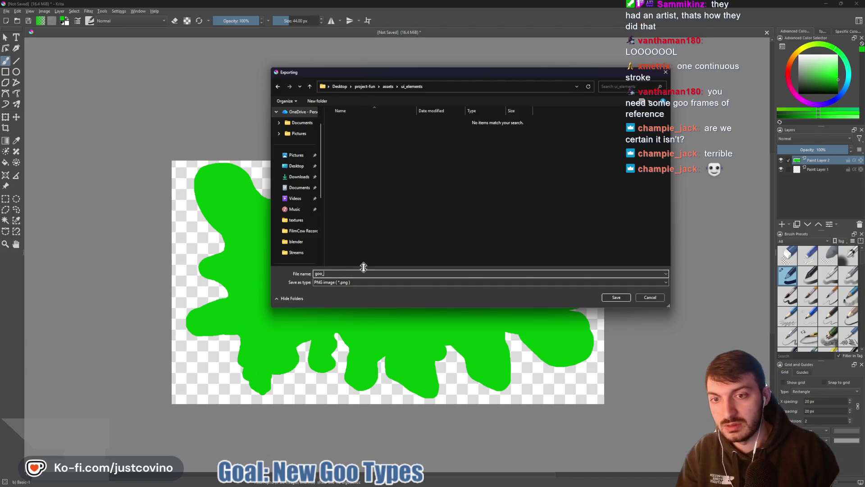
{"action": "type", "text": "splat_box"}
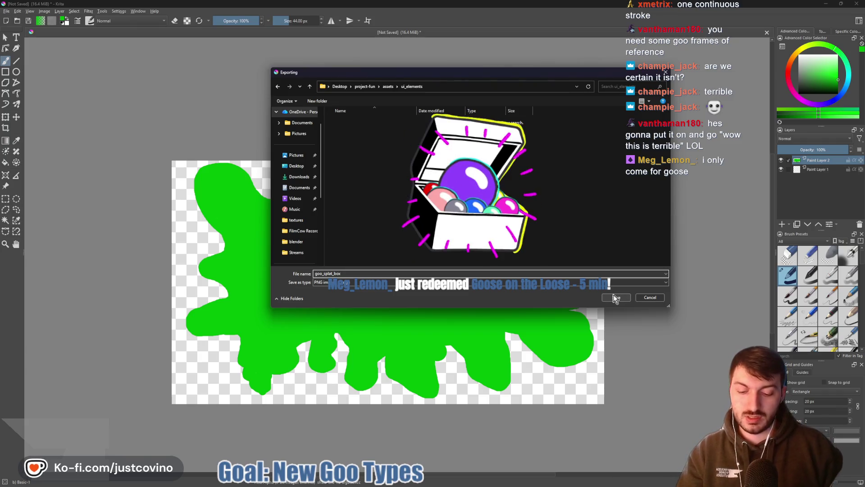
- Launch Desktop Goose from system search and save the export as goo_splat_box
{"action": "key", "text": "super"}
{"action": "type", "text": "goose"}
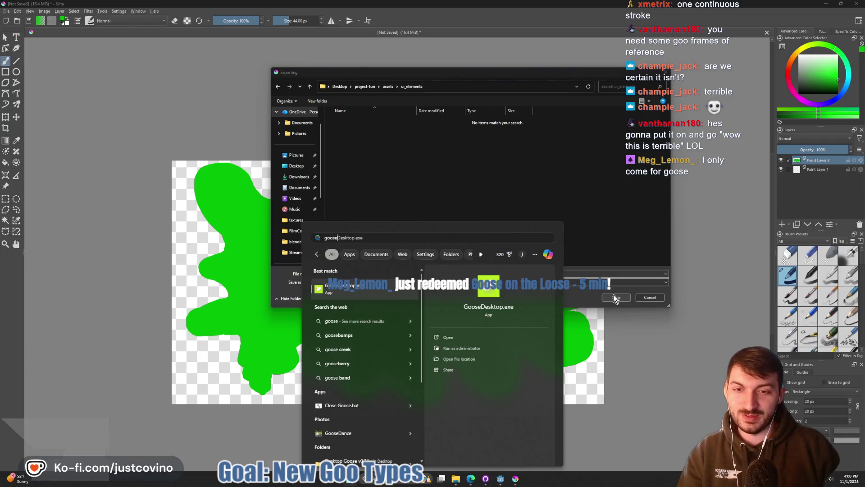
{"action": "key", "text": "Return"}
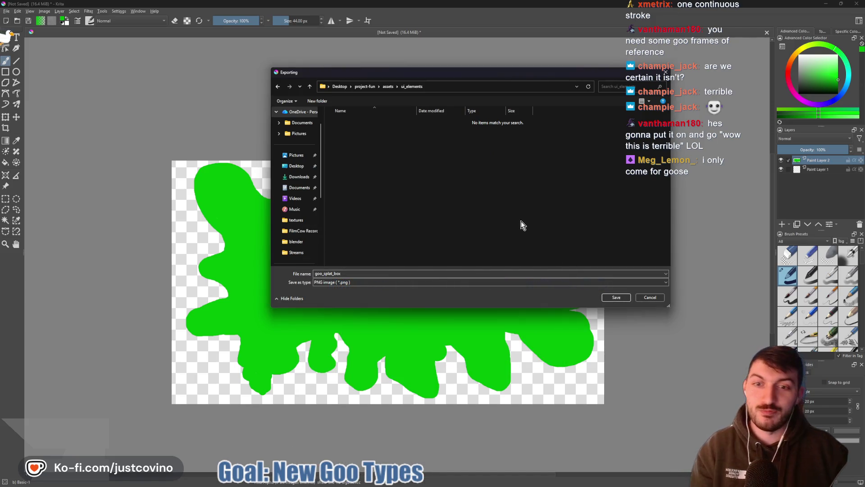
{"action": "left_click", "coordinate": [616, 297]}
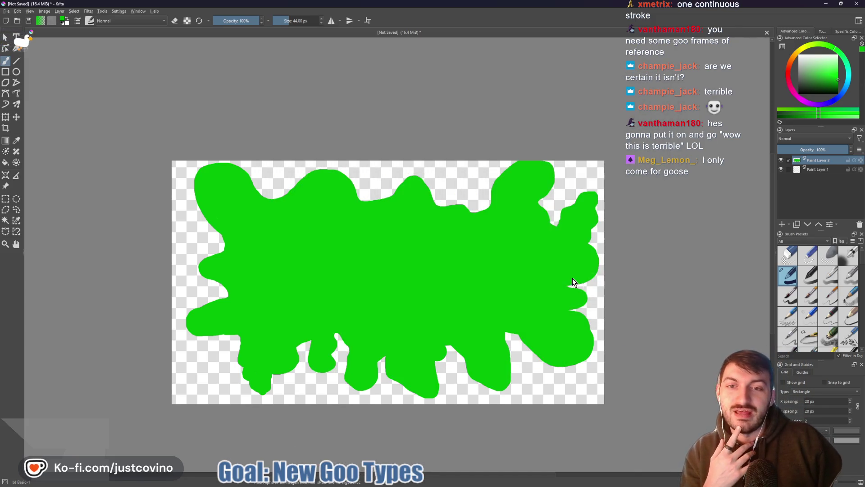
- Confirm the PNG export settings and switch to the Godot editor
{"action": "left_click", "coordinate": [464, 310]}
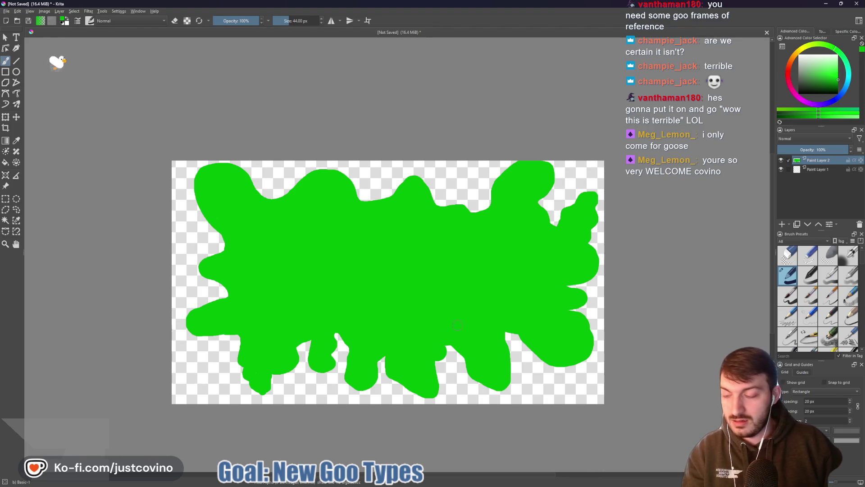
{"action": "key", "text": "super"}
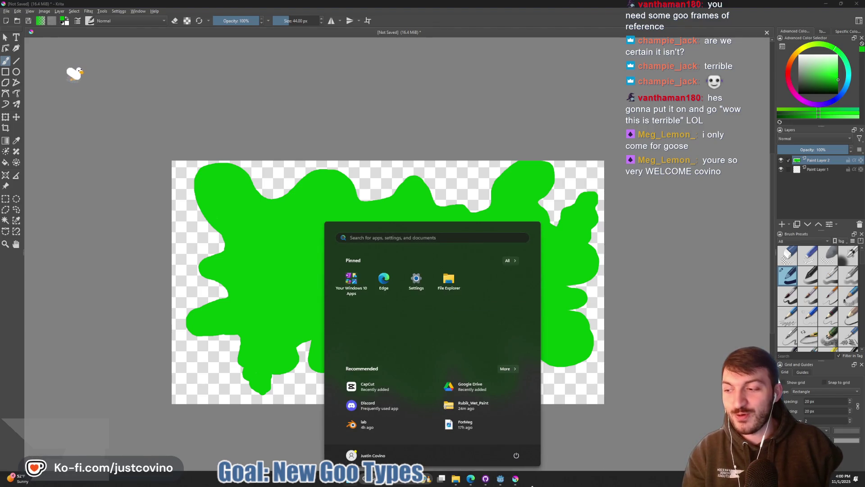
{"action": "left_click", "coordinate": [500, 479]}
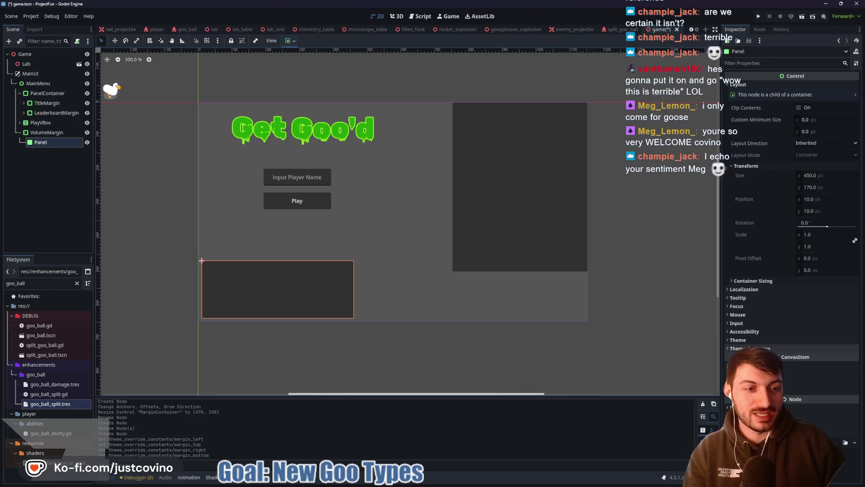
- Give the Panel a StyleBoxTexture style override with goo_splat_box.png as its texture
{"action": "left_click", "coordinate": [762, 350]}
{"action": "left_click", "coordinate": [762, 357]}
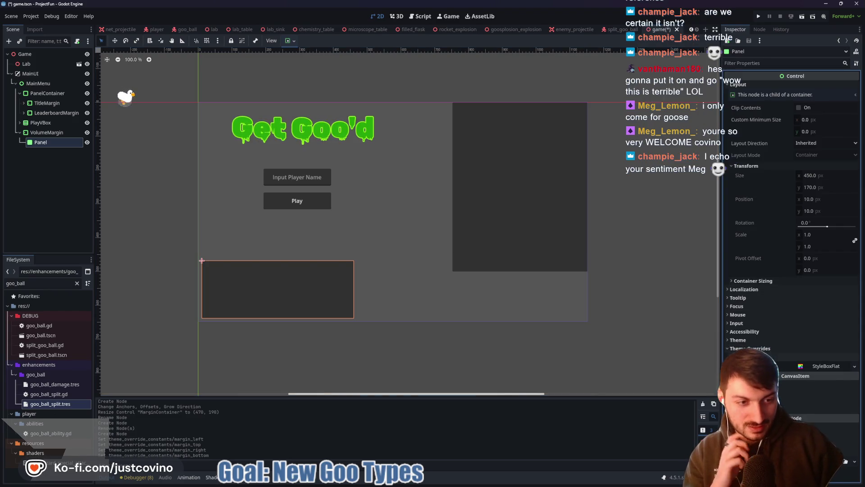
{"action": "left_click", "coordinate": [830, 366]}
{"action": "left_click", "coordinate": [839, 379]}
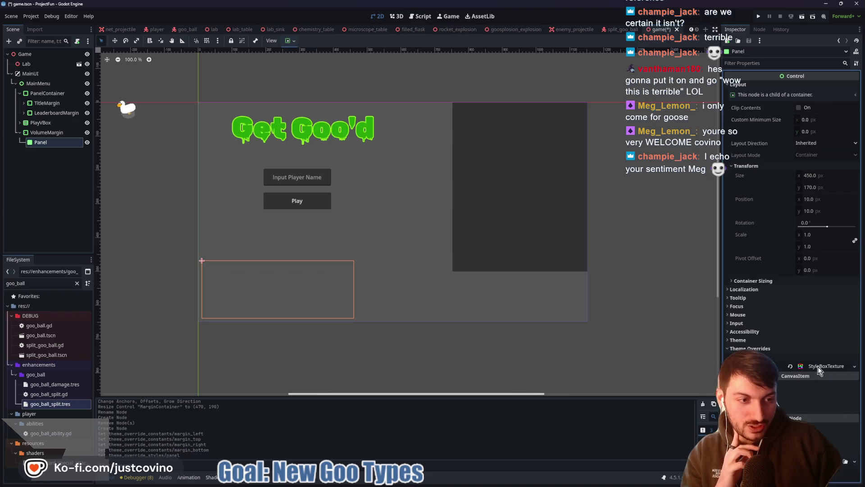
{"action": "left_click", "coordinate": [815, 325]}
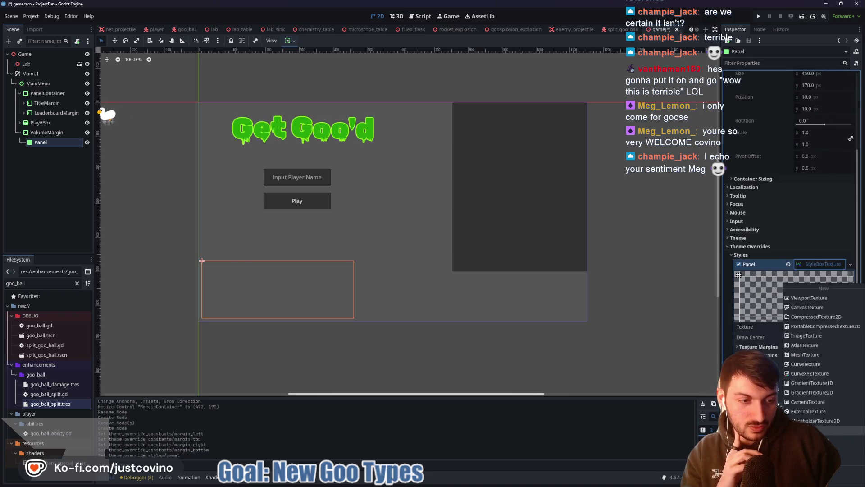
{"action": "left_click", "coordinate": [811, 472]}
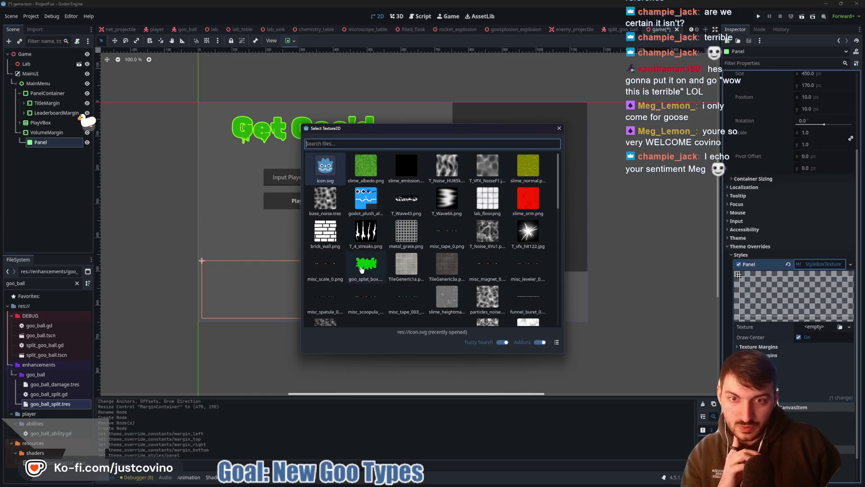
{"action": "double_click", "coordinate": [365, 264]}
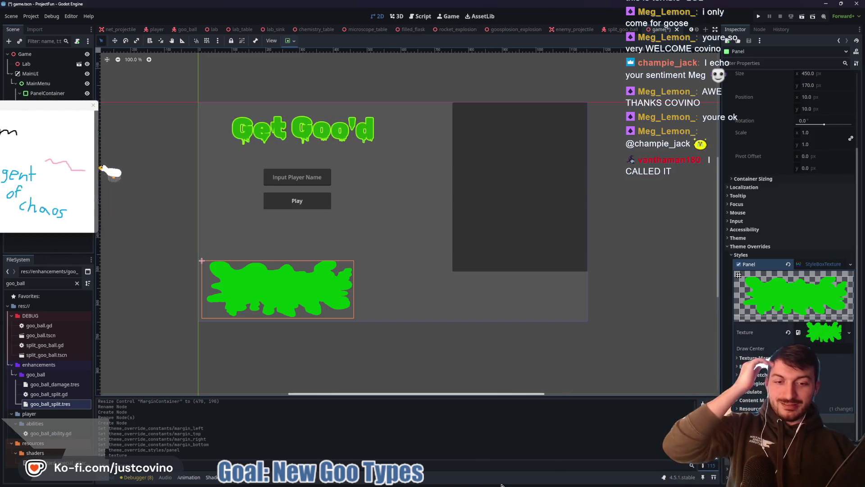
{"action": "key", "text": "super"}
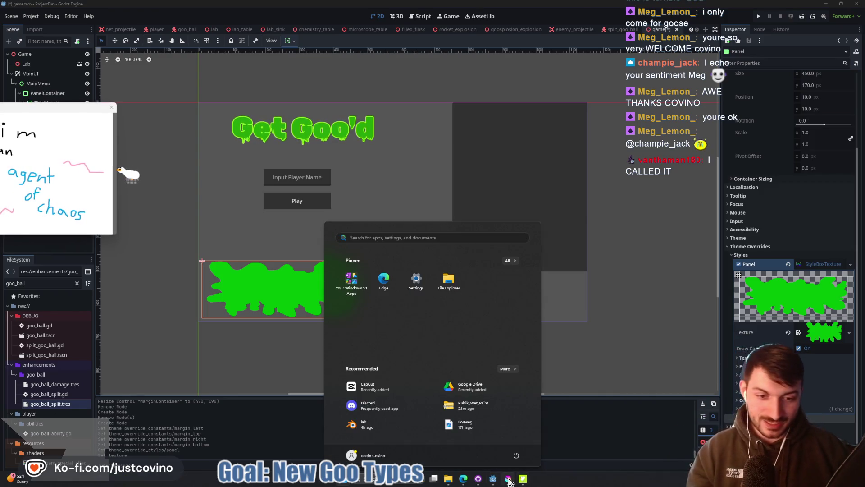
- In Krita, erase the old goo splat with a larger eraser, then return to a smaller painting brush
{"action": "left_click", "coordinate": [507, 478]}
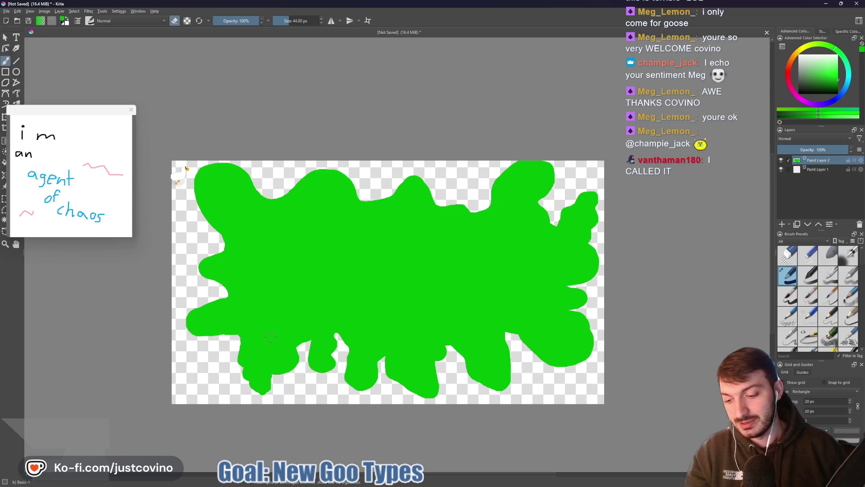
{"action": "key", "text": "bracketright"}
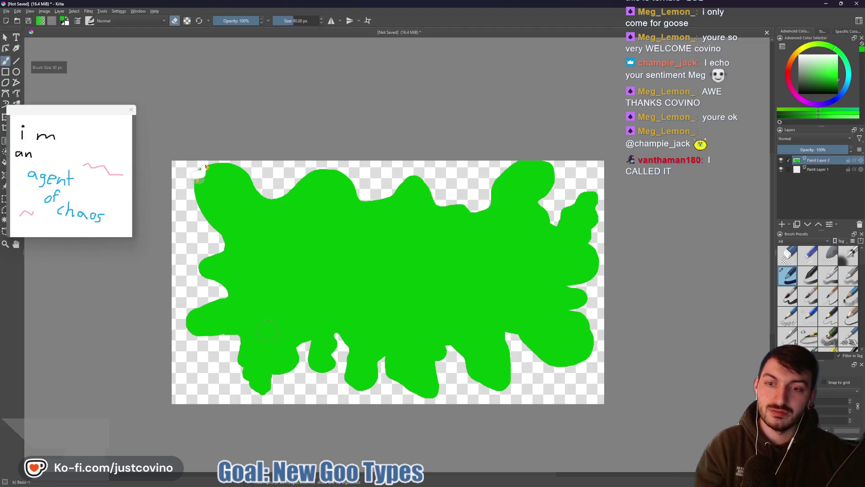
{"action": "mouse_move", "coordinate": [267, 330]}
{"action": "left_mouse_down"}
{"action": "mouse_move", "coordinate": [351, 193]}
{"action": "mouse_move", "coordinate": [441, 371]}
{"action": "left_mouse_up"}
{"action": "key", "text": "bracketleft"}
{"action": "key", "text": "bracketleft"}
{"action": "key", "text": "bracketleft"}
{"action": "key", "text": "bracketleft"}
{"action": "key", "text": "bracketleft"}
{"action": "key", "text": "bracketleft"}
{"action": "key", "text": "e"}
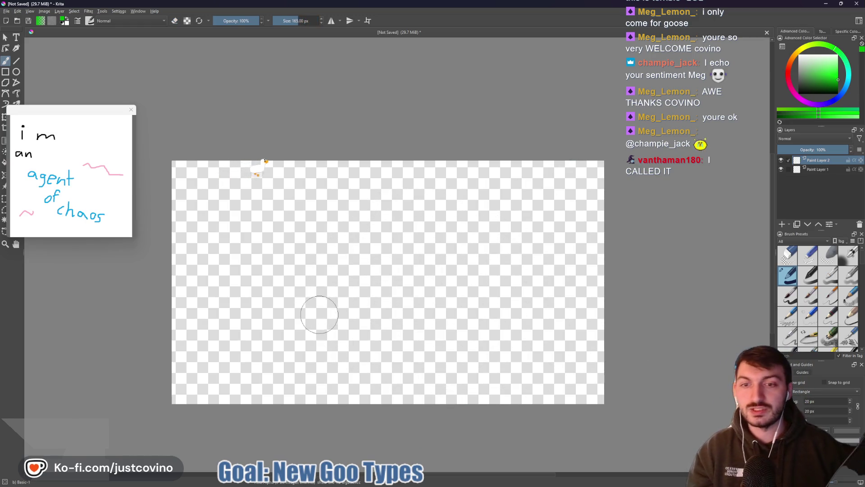
{"action": "key", "text": "bracketleft"}
{"action": "key", "text": "bracketleft"}
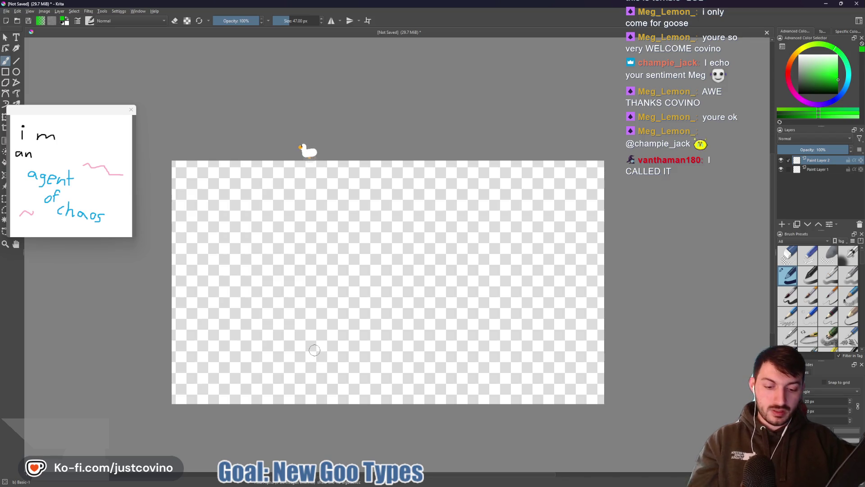
{"action": "key", "text": "bracketleft"}
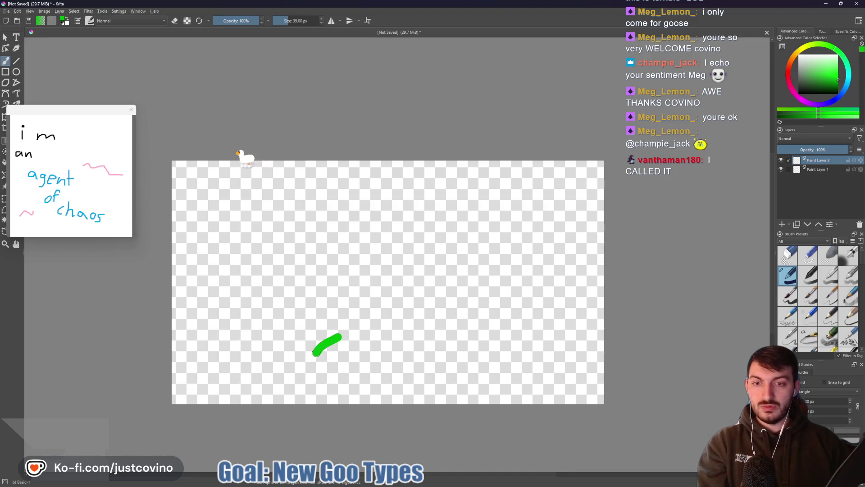
- Paint a wavy green goo outline with drips and fill it in, resizing the brush with [ and ]
{"action": "mouse_move", "coordinate": [317, 390]}
{"action": "left_mouse_down"}
{"action": "mouse_move", "coordinate": [279, 395]}
{"action": "mouse_move", "coordinate": [273, 363]}
{"action": "mouse_move", "coordinate": [282, 339]}
{"action": "mouse_move", "coordinate": [233, 344]}
{"action": "mouse_move", "coordinate": [201, 320]}
{"action": "mouse_move", "coordinate": [221, 289]}
{"action": "left_mouse_up"}
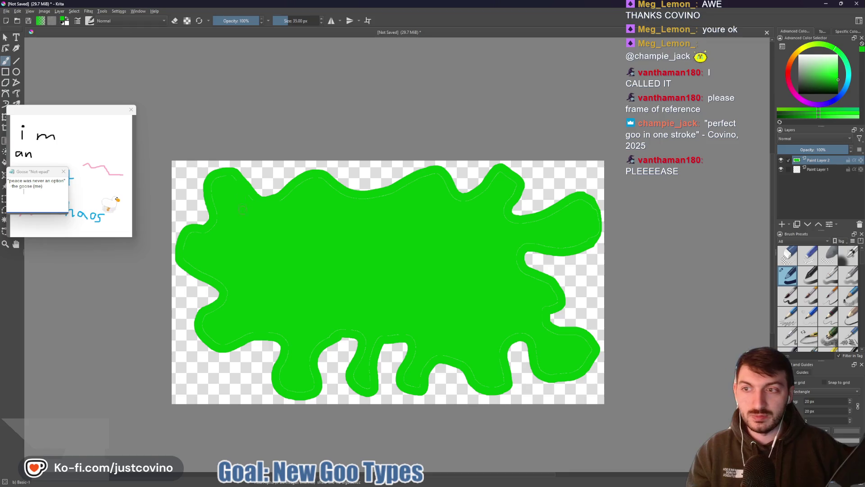
{"action": "key", "text": "bracketright"}
{"action": "key", "text": "bracketright"}
{"action": "key", "text": "bracketright"}
{"action": "key", "text": "bracketright"}
{"action": "key", "text": "bracketright"}
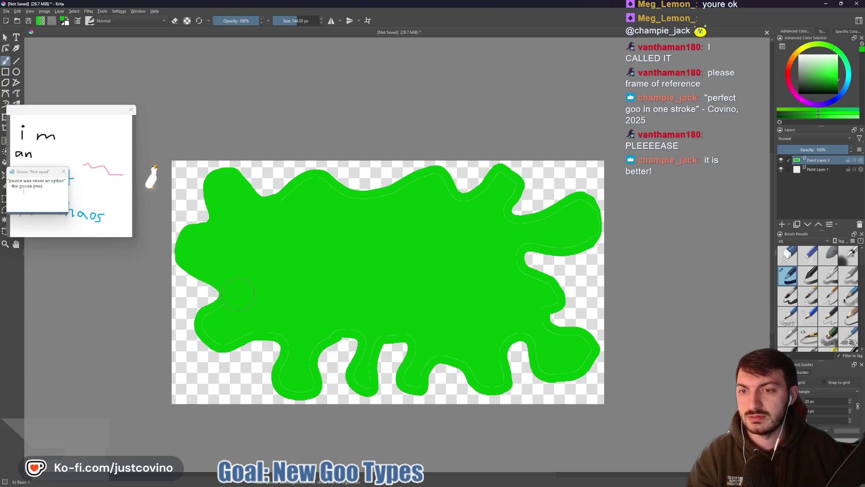
{"action": "key", "text": "bracketleft"}
{"action": "key", "text": "bracketleft"}
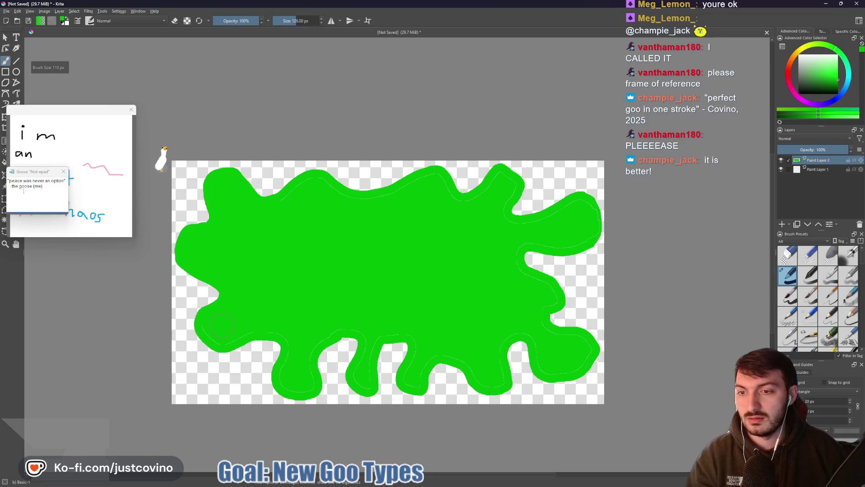
{"action": "key", "text": "bracketleft"}
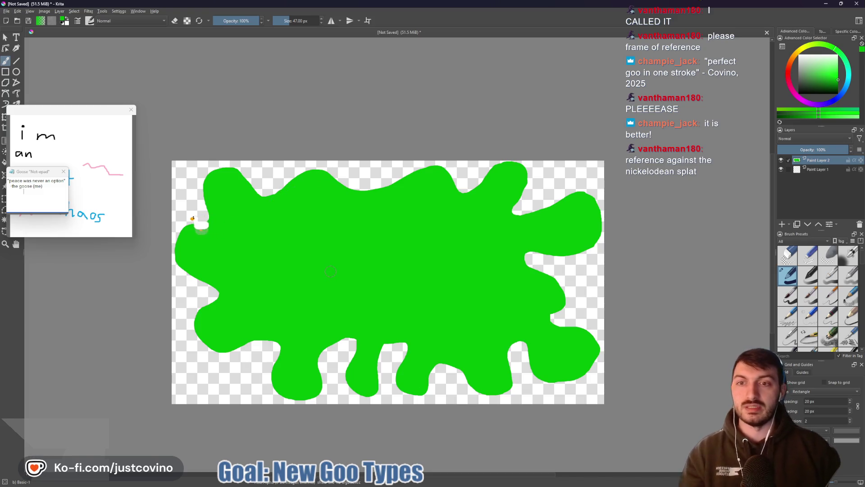
- Export the new splat as a PNG, replacing goo_splat_box.png in ui_elements
{"action": "scroll", "coordinate": [318, 266], "scroll_direction": "up", "scroll_amount": 2}
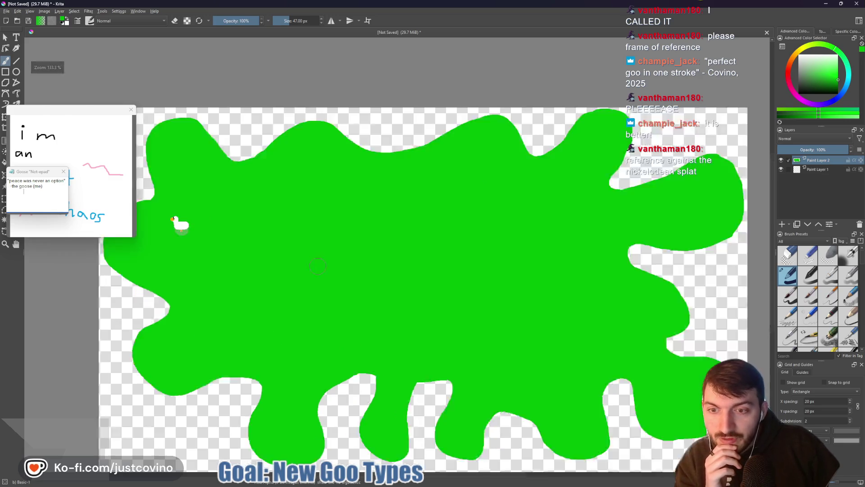
{"action": "scroll", "coordinate": [377, 247], "scroll_direction": "down", "scroll_amount": 2}
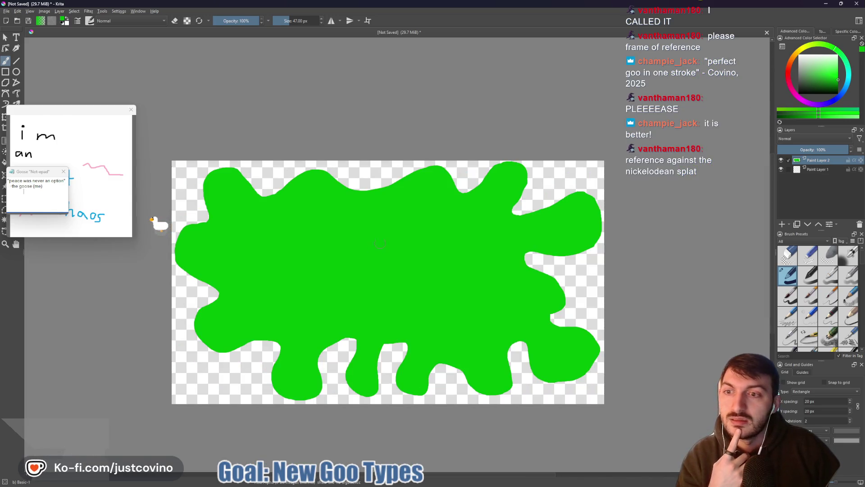
{"action": "left_click", "coordinate": [7, 12]}
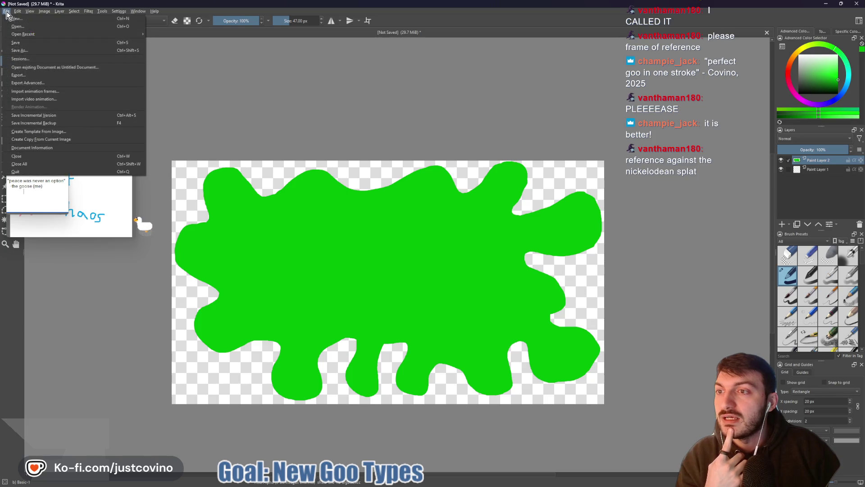
{"action": "left_click", "coordinate": [30, 75]}
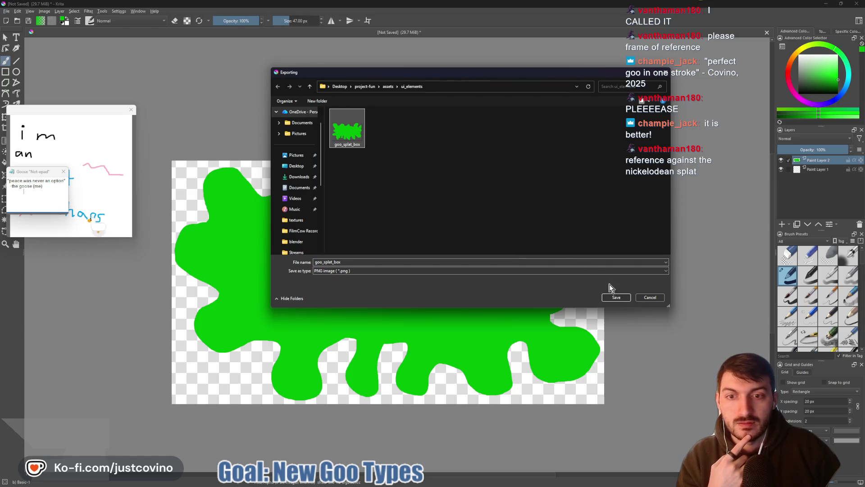
{"action": "left_click", "coordinate": [615, 296]}
{"action": "left_click", "coordinate": [450, 246]}
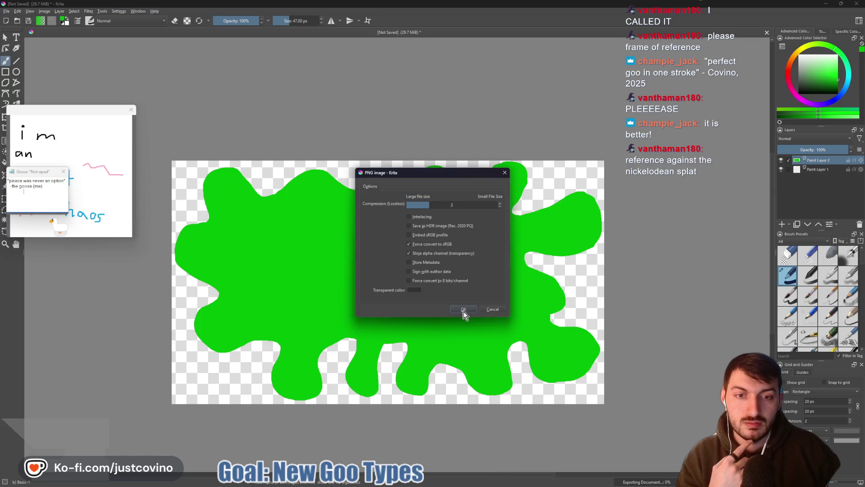
{"action": "left_click", "coordinate": [464, 310]}
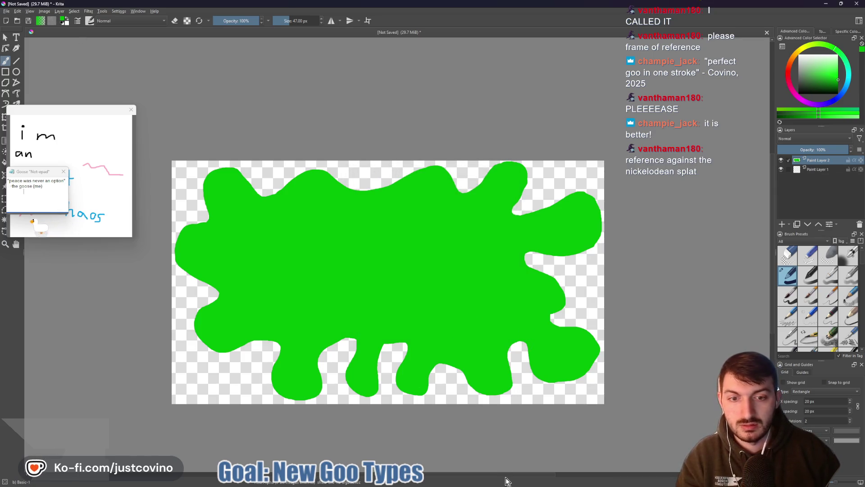
{"action": "key", "text": "super"}
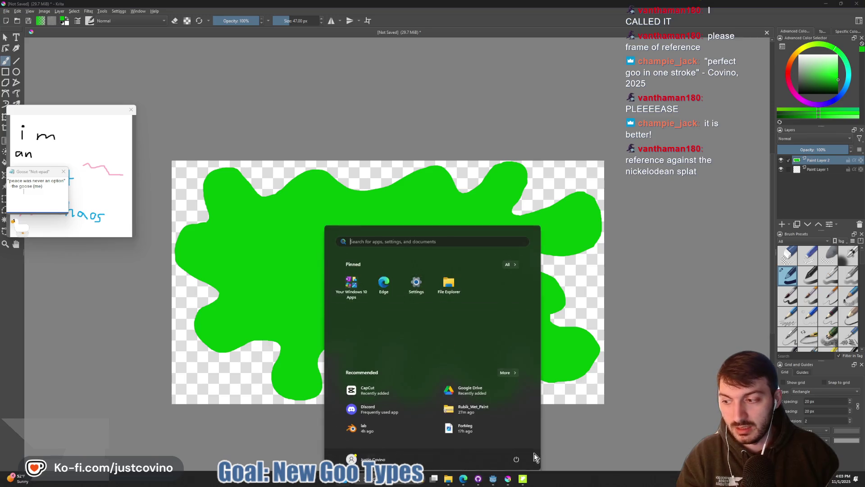
- Back in Godot, clear the Panel's goo texture and turn off its Panel style override
{"action": "left_click", "coordinate": [493, 481]}
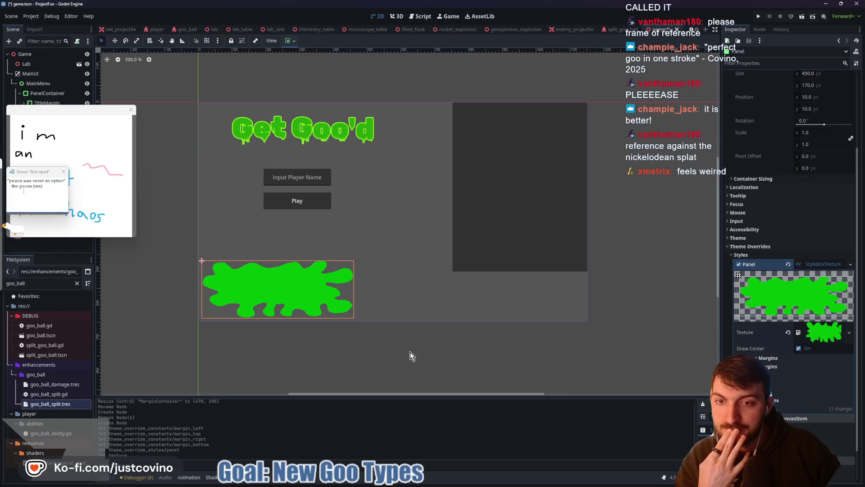
{"action": "left_click", "coordinate": [788, 332]}
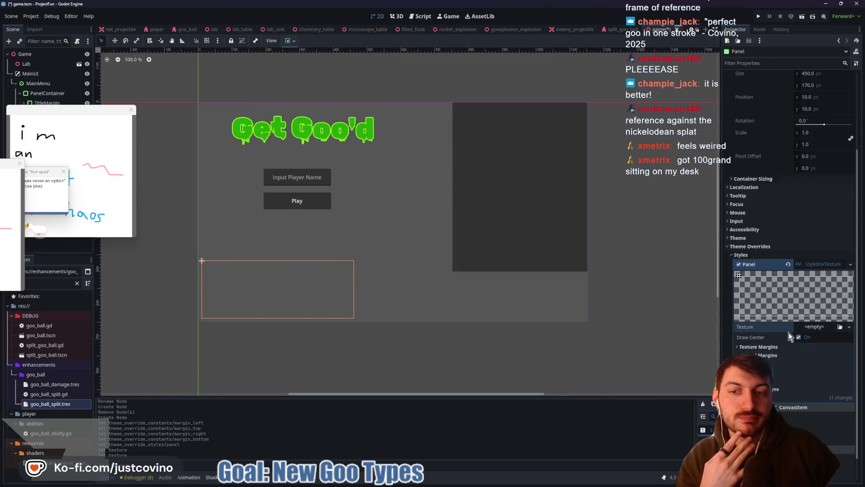
{"action": "left_click", "coordinate": [816, 327]}
{"action": "left_click", "coordinate": [739, 264]}
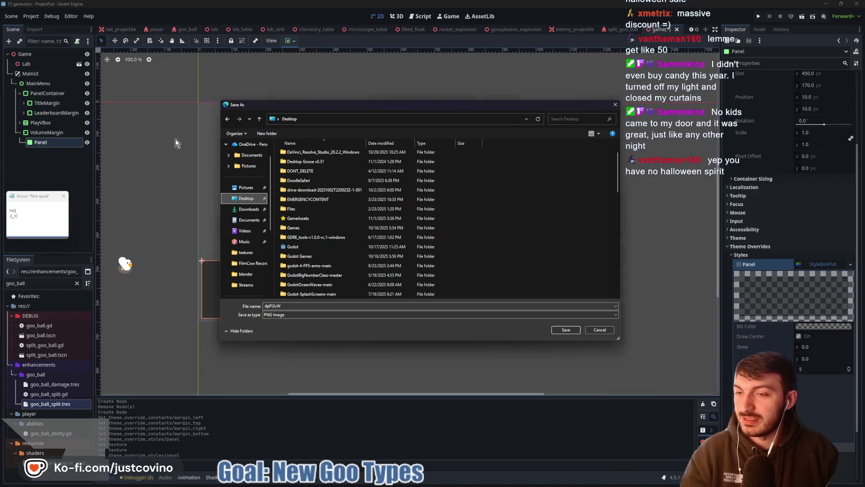
- Save the image as goo_splat_3d in project-fun/assets/ui_elements
{"action": "scroll", "coordinate": [391, 218], "scroll_direction": "down", "scroll_amount": 2}
{"action": "scroll", "coordinate": [345, 226], "scroll_direction": "down", "scroll_amount": 3}
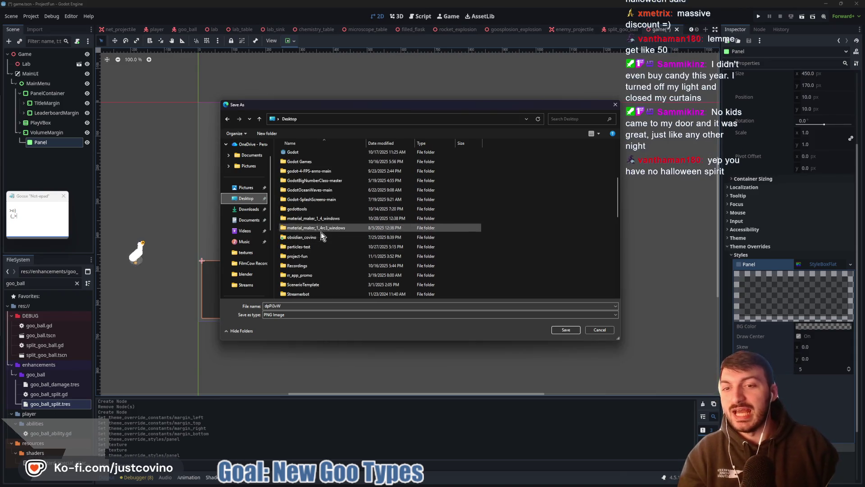
{"action": "double_click", "coordinate": [320, 219]}
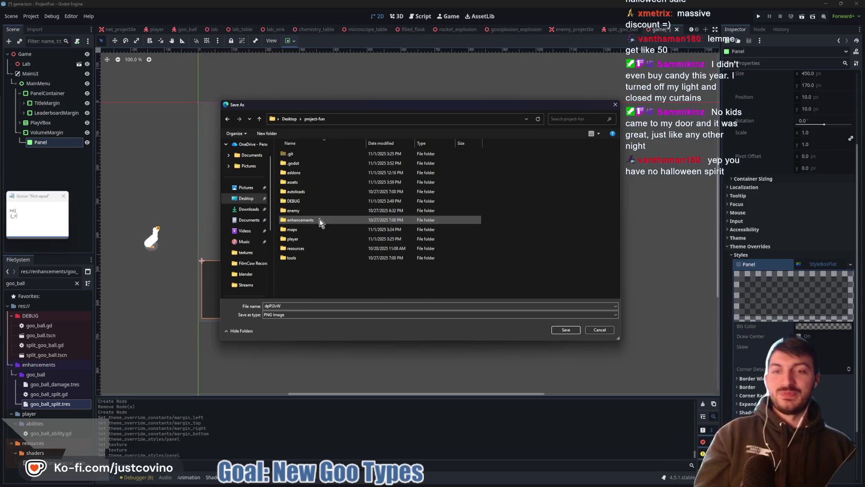
{"action": "double_click", "coordinate": [310, 183]}
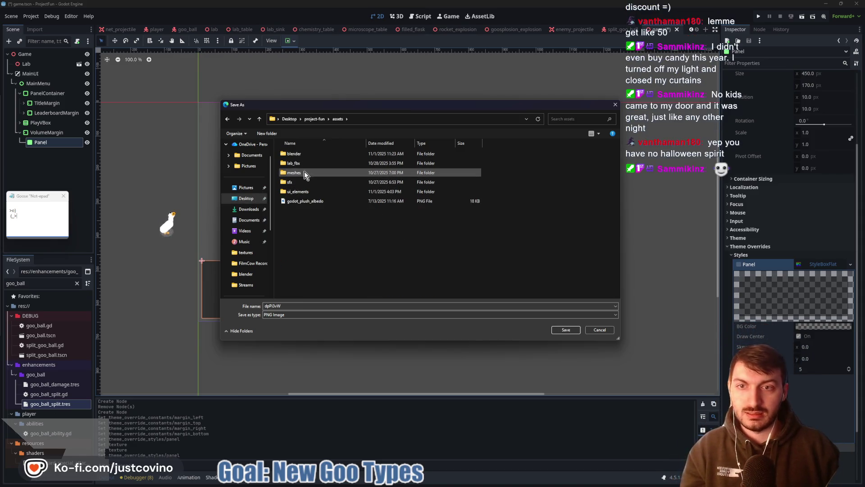
{"action": "double_click", "coordinate": [300, 192]}
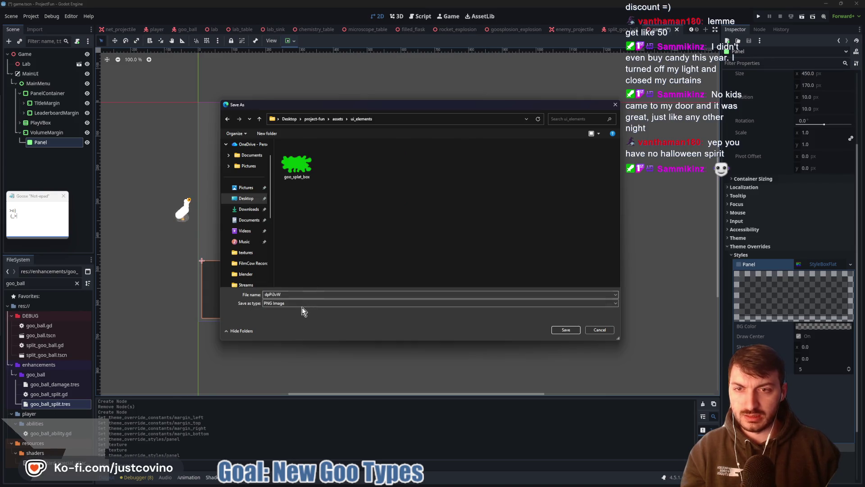
{"action": "double_click", "coordinate": [291, 294]}
{"action": "type", "text": "goo"}
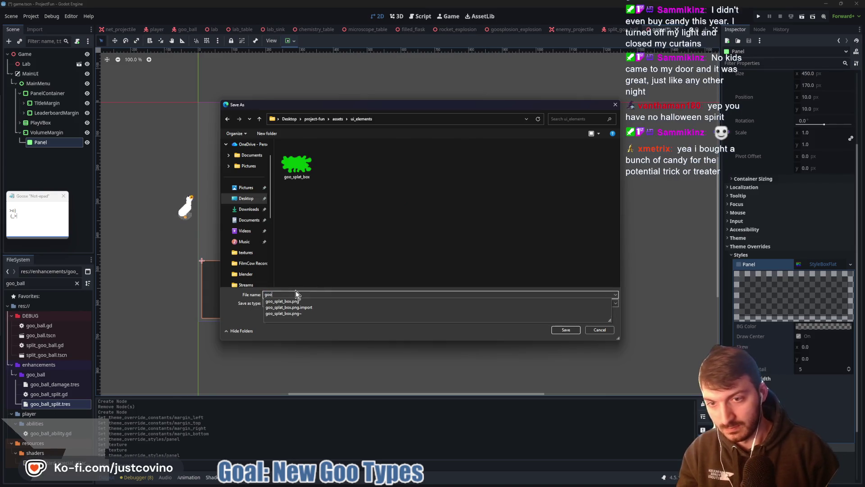
{"action": "type", "text": "_splat_"}
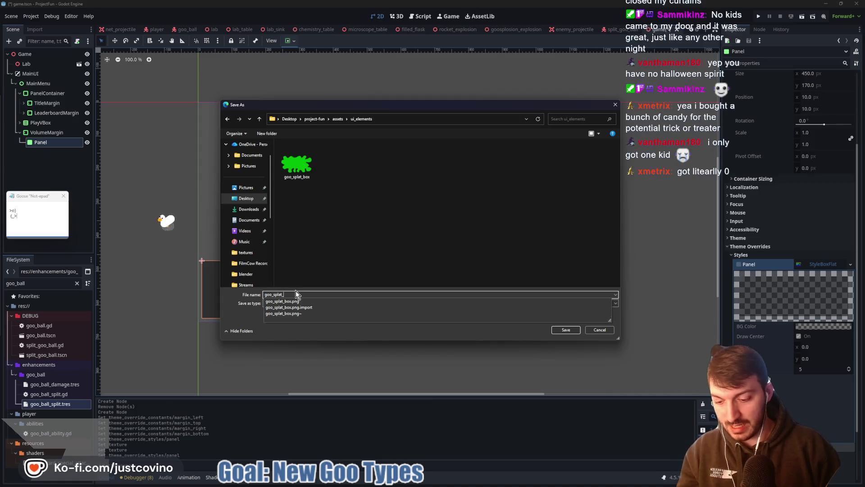
{"action": "type", "text": "3d"}
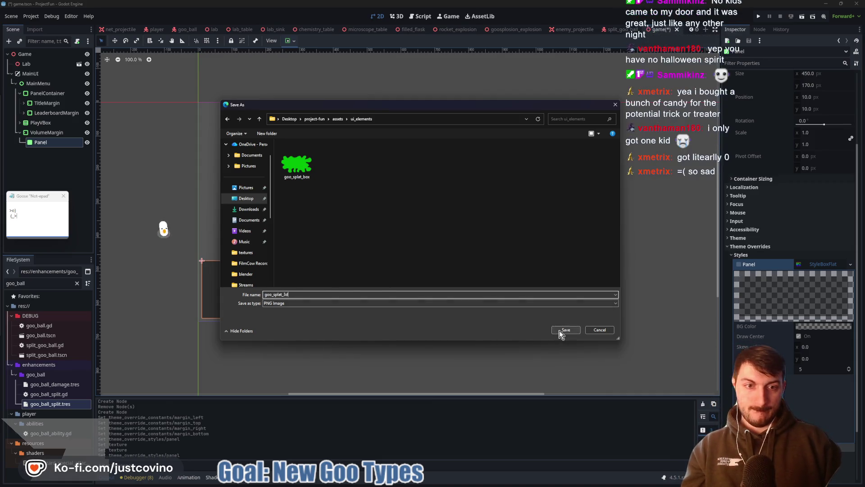
{"action": "left_click", "coordinate": [559, 330]}
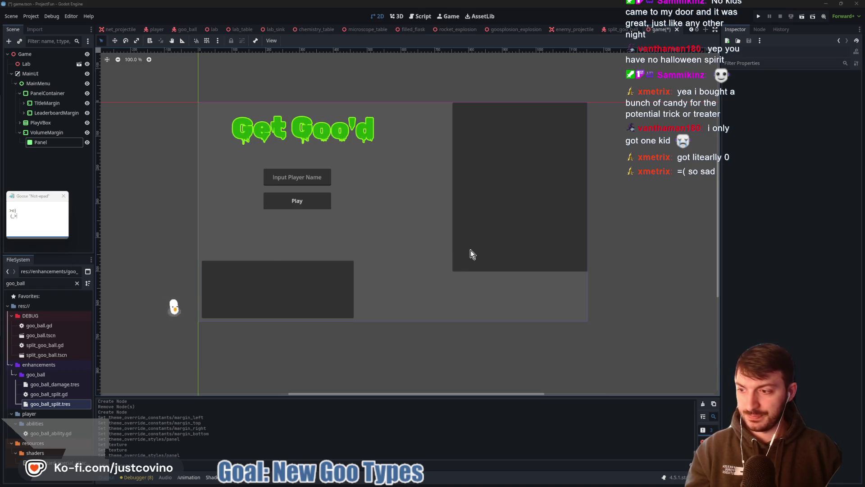
- Evict the desktop goose by holding Esc, then save the scene with Ctrl+S
{"action": "left_click_drag", "start_coordinate": [464, 245], "coordinate": [461, 256]}
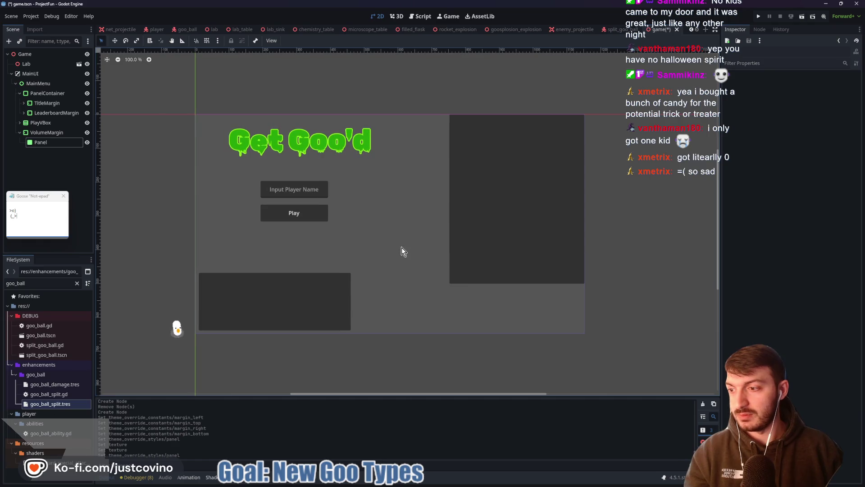
{"action": "key", "text": "Escape"}
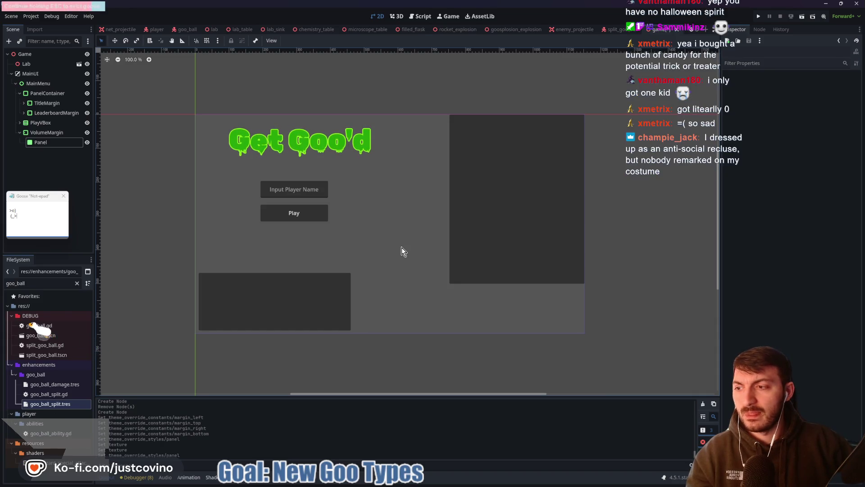
{"action": "key", "text": "Escape"}
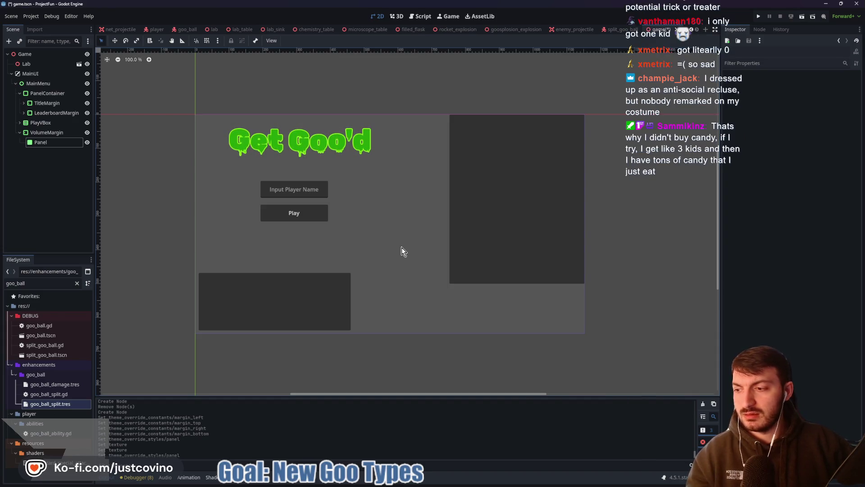
{"action": "key", "text": "ctrl+s"}
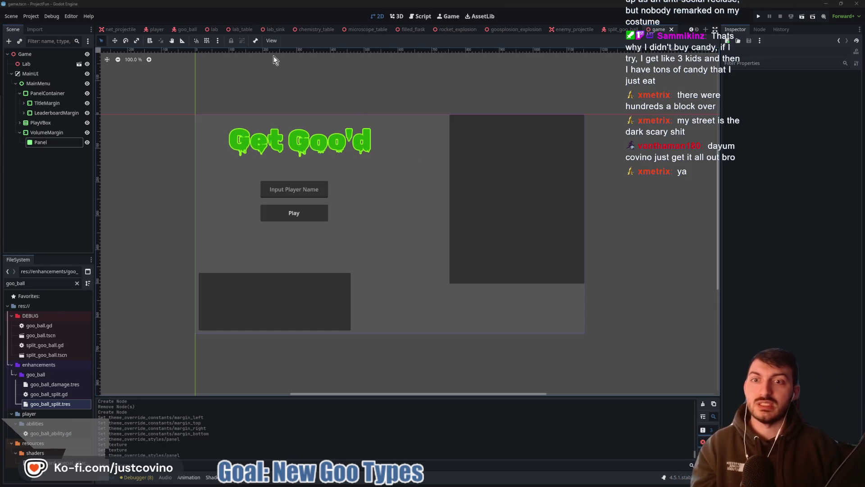
{"action": "left_click", "coordinate": [41, 142]}
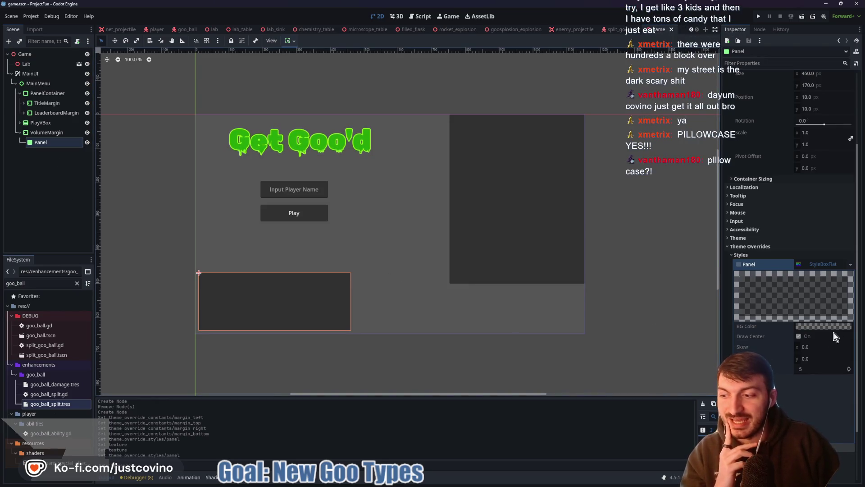
- Give the Panel a new StyleBoxTexture, quick-load goo_splat_3d.png as its texture, then clear it again
{"action": "left_click", "coordinate": [810, 267]}
{"action": "left_click", "coordinate": [851, 366]}
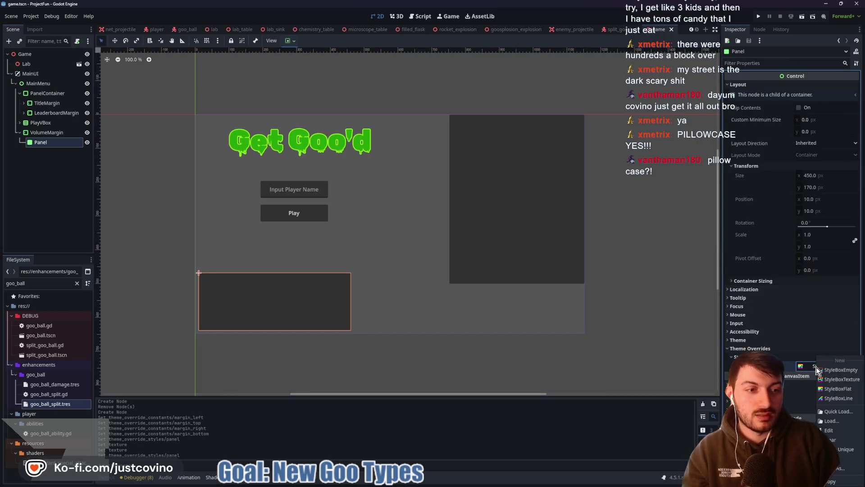
{"action": "left_click", "coordinate": [822, 379]}
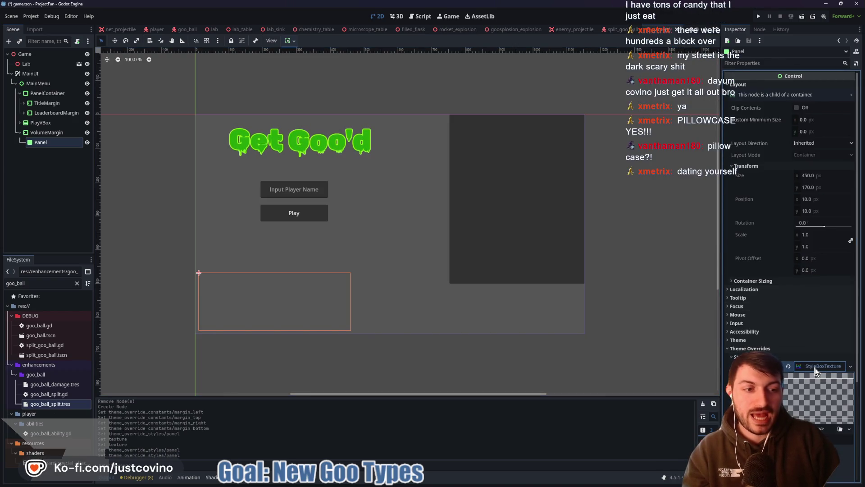
{"action": "left_click", "coordinate": [815, 377]}
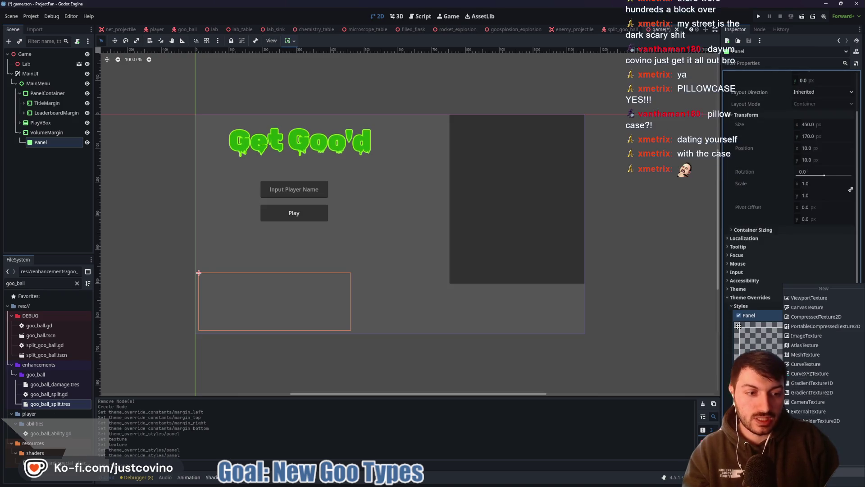
{"action": "left_click", "coordinate": [757, 455]}
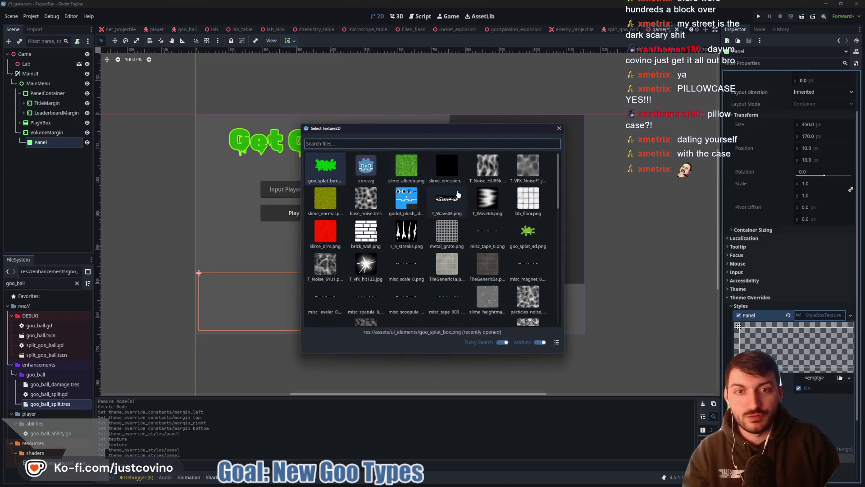
{"action": "double_click", "coordinate": [528, 232]}
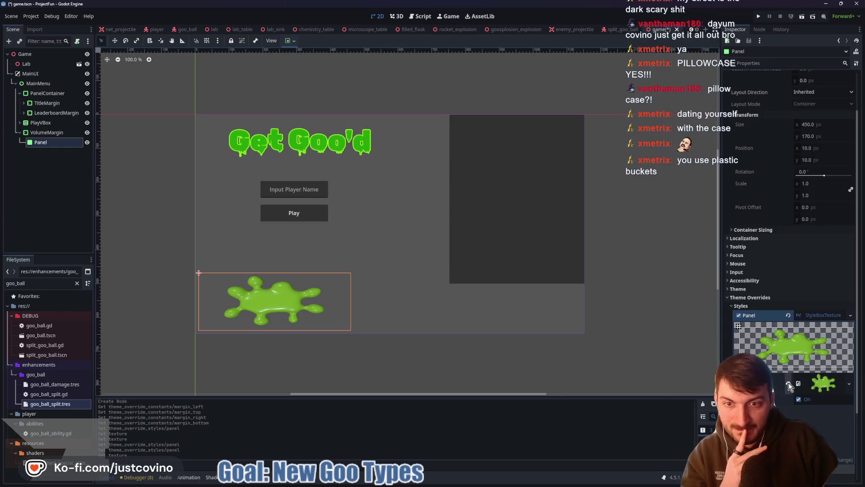
{"action": "left_click", "coordinate": [789, 383]}
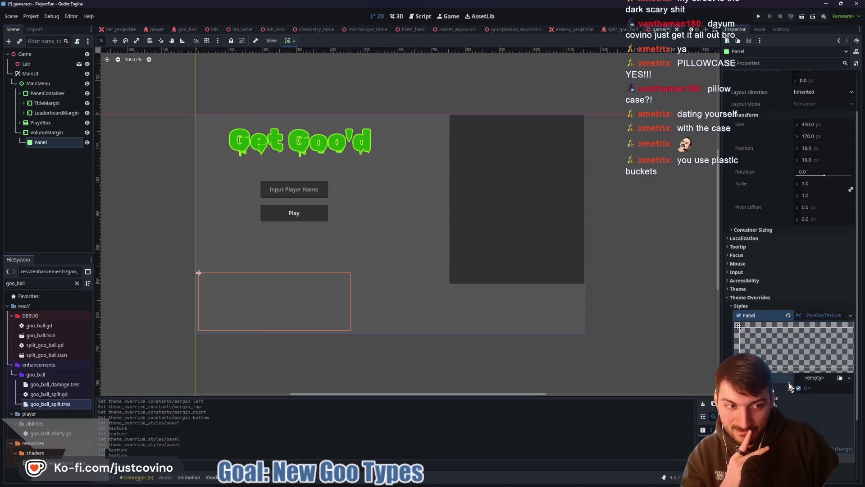
{"action": "left_click", "coordinate": [815, 376]}
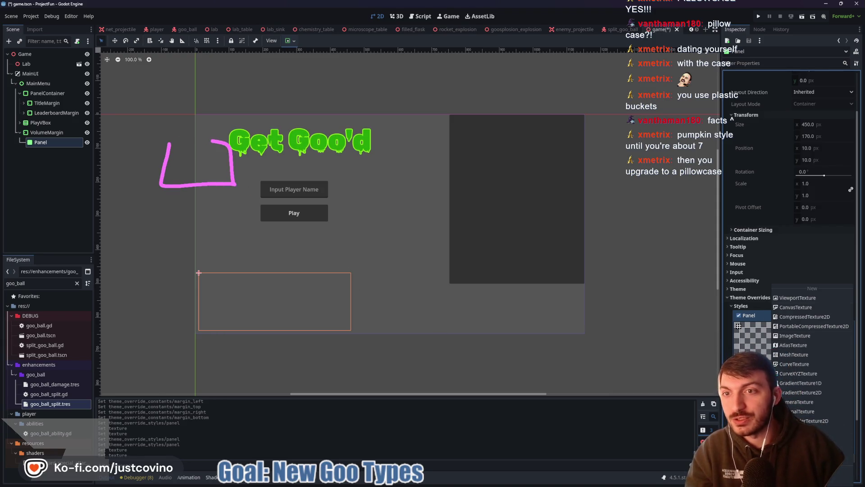
{"action": "left_click_drag", "start_coordinate": [169, 206], "coordinate": [233, 209]}
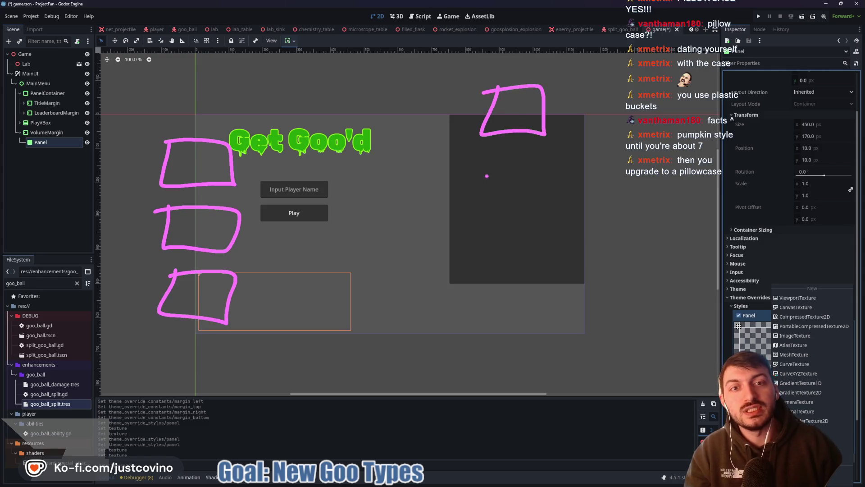
{"action": "left_click_drag", "start_coordinate": [480, 302], "coordinate": [468, 252]}
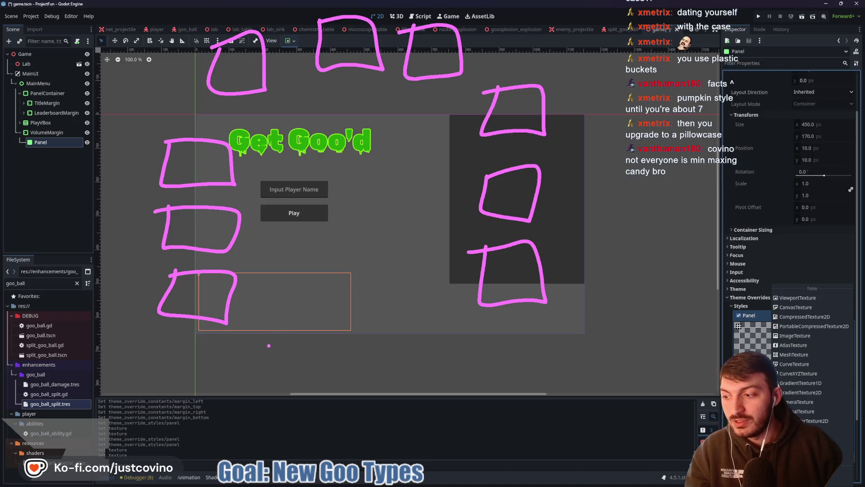
{"action": "mouse_move", "coordinate": [285, 304]}
{"action": "left_mouse_down"}
{"action": "mouse_move", "coordinate": [246, 232]}
{"action": "mouse_move", "coordinate": [285, 164]}
{"action": "left_mouse_up"}
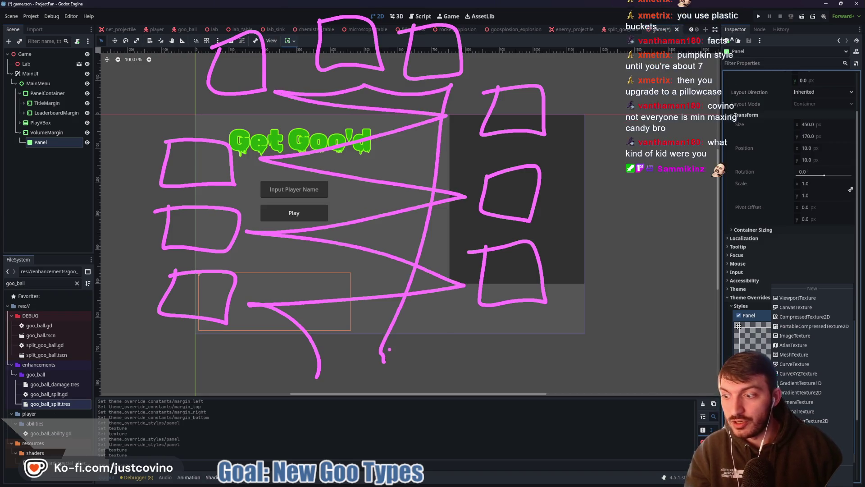
{"action": "key", "text": "ctrl+z"}
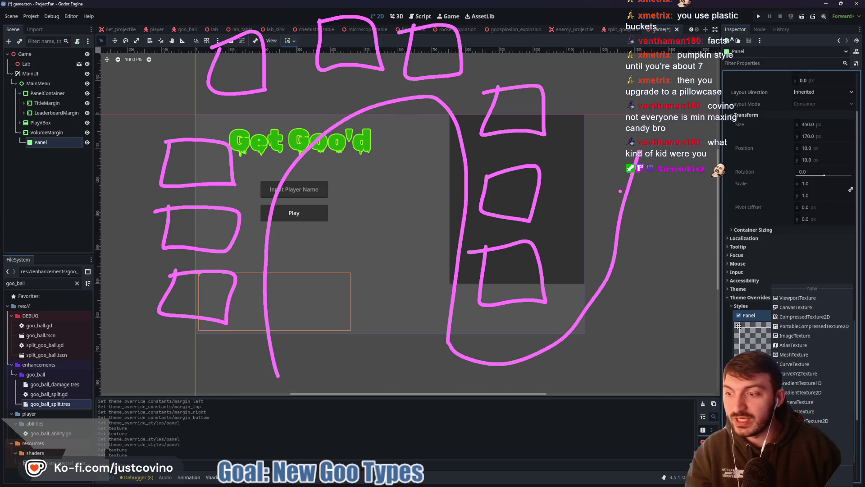
{"action": "left_click", "coordinate": [625, 196]}
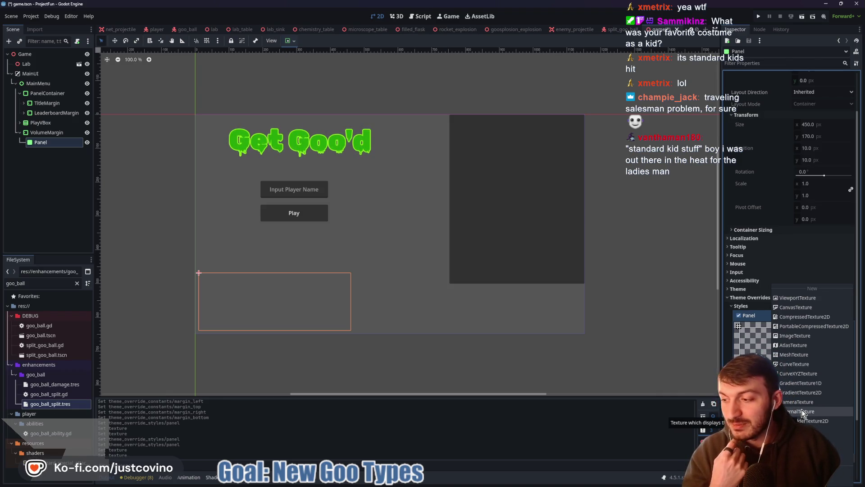
- Make the Panel style's empty texture a new AtlasTexture
{"action": "left_click", "coordinate": [796, 345]}
- Quick-load goo_splat_3d as the AtlasTexture's atlas image
{"action": "left_click", "coordinate": [822, 395]}
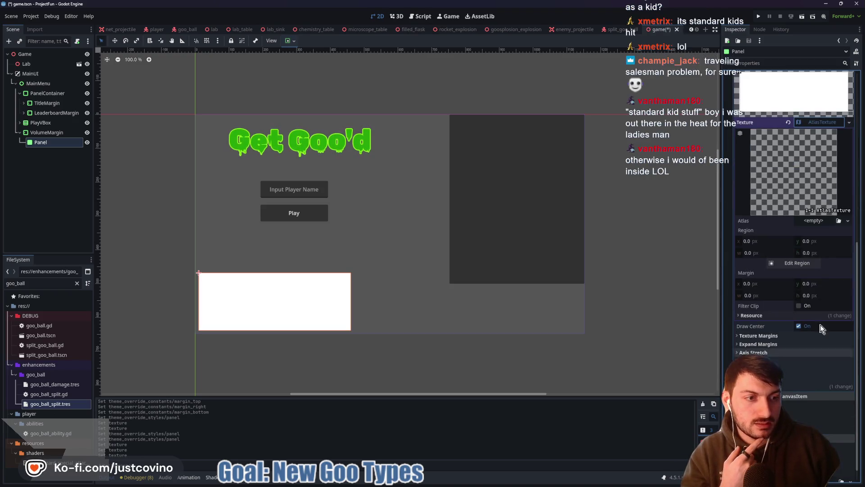
{"action": "left_click", "coordinate": [814, 223]}
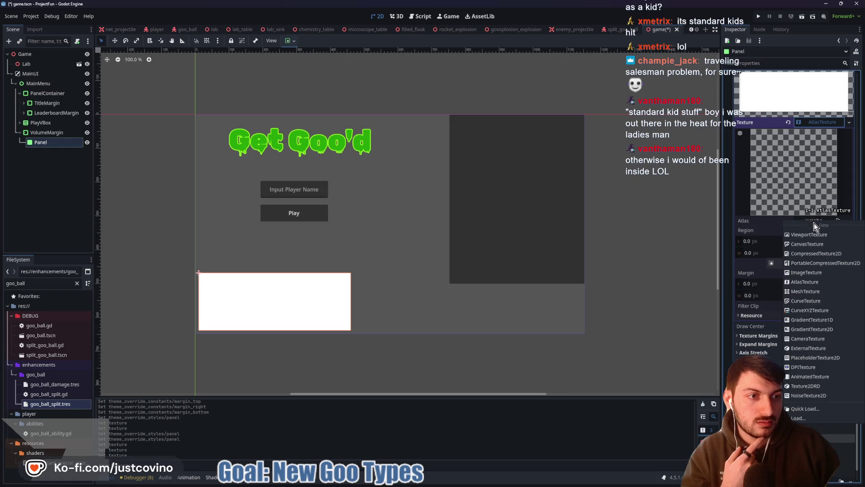
{"action": "left_click", "coordinate": [815, 407]}
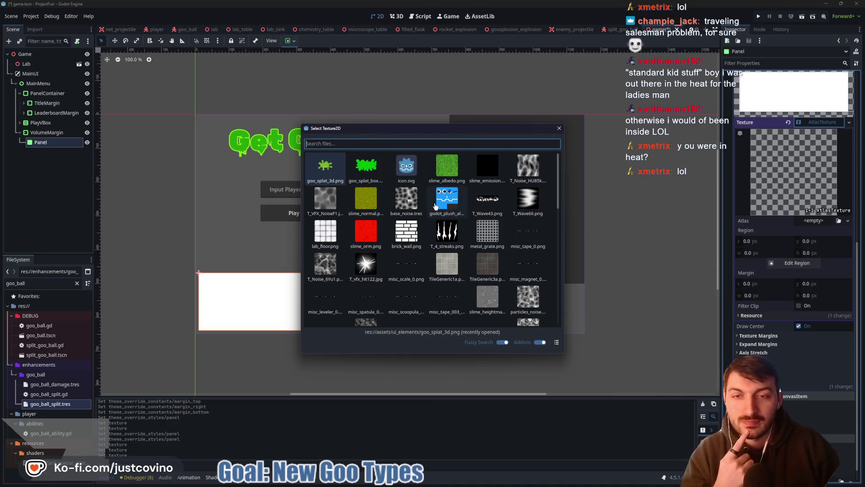
{"action": "double_click", "coordinate": [325, 166]}
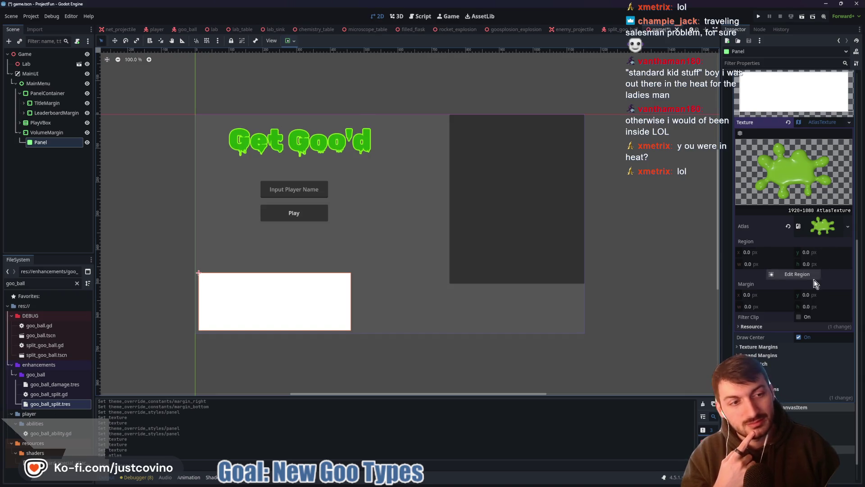
- Trim the atlas region around the splat to 1307.246 × 993.404 and save the scene
{"action": "left_click", "coordinate": [807, 275]}
{"action": "scroll", "coordinate": [367, 243], "scroll_direction": "down", "scroll_amount": 1}
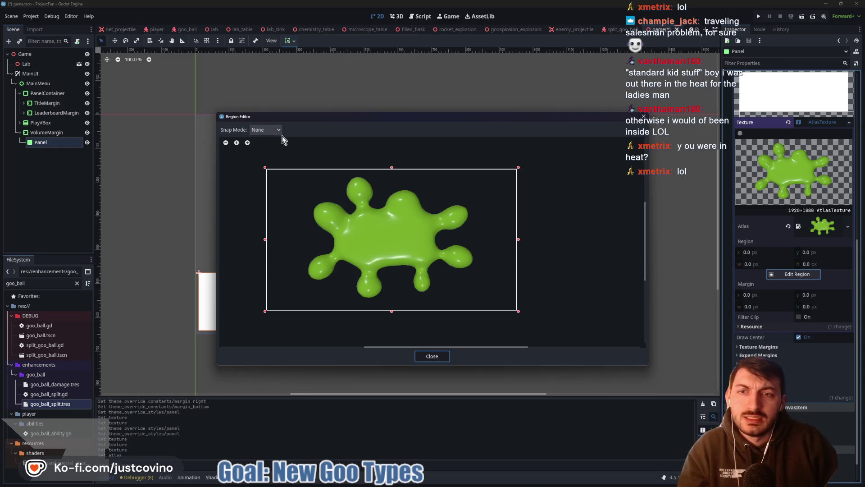
{"action": "left_click_drag", "start_coordinate": [266, 239], "coordinate": [305, 244]}
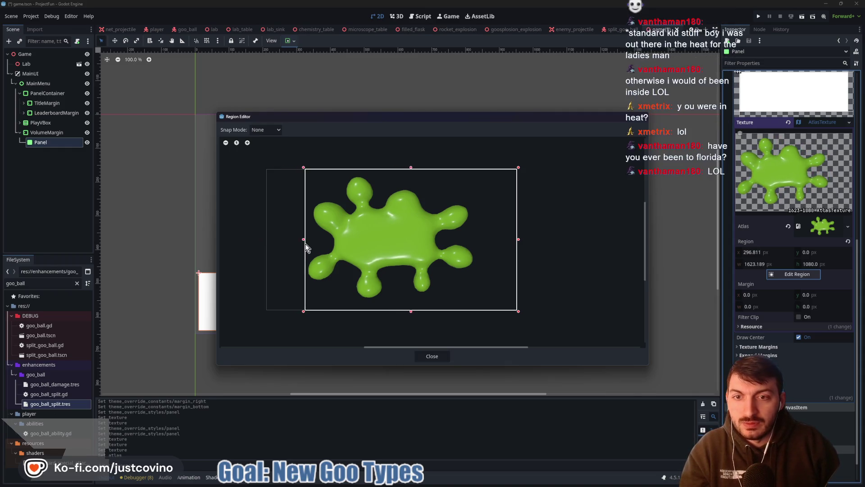
{"action": "left_click_drag", "start_coordinate": [518, 241], "coordinate": [478, 243]}
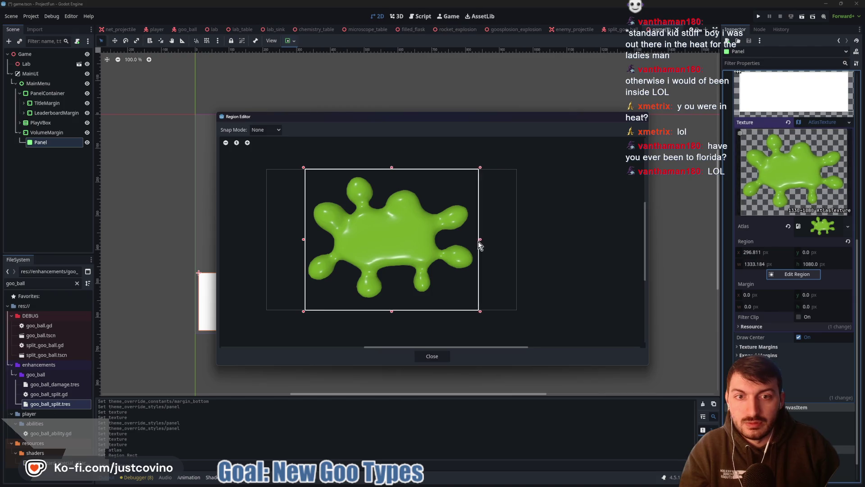
{"action": "left_click_drag", "start_coordinate": [391, 311], "coordinate": [390, 303]}
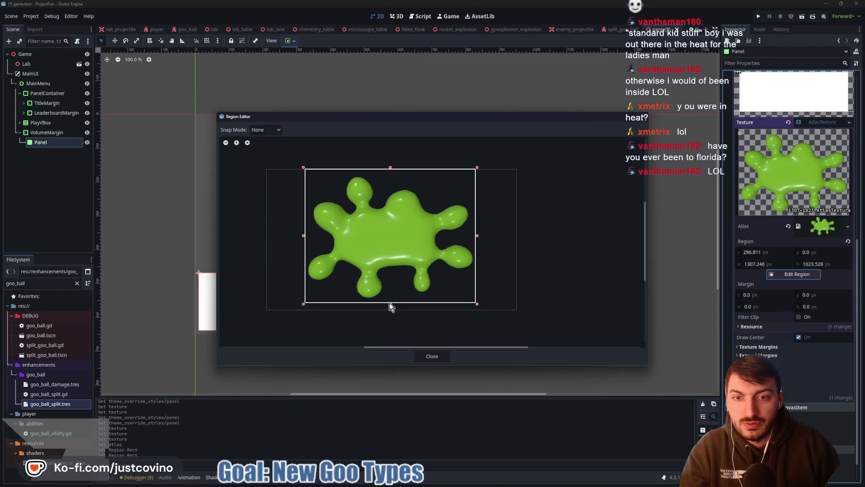
{"action": "left_click_drag", "start_coordinate": [391, 169], "coordinate": [391, 173]}
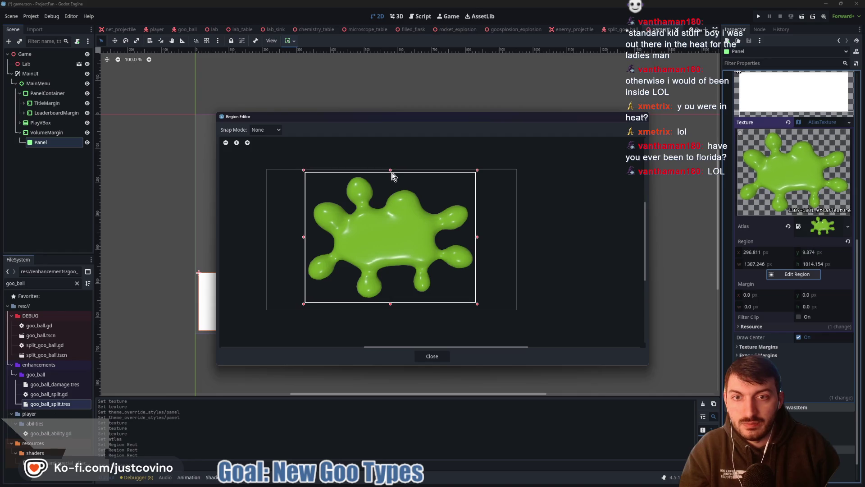
{"action": "left_click", "coordinate": [431, 356]}
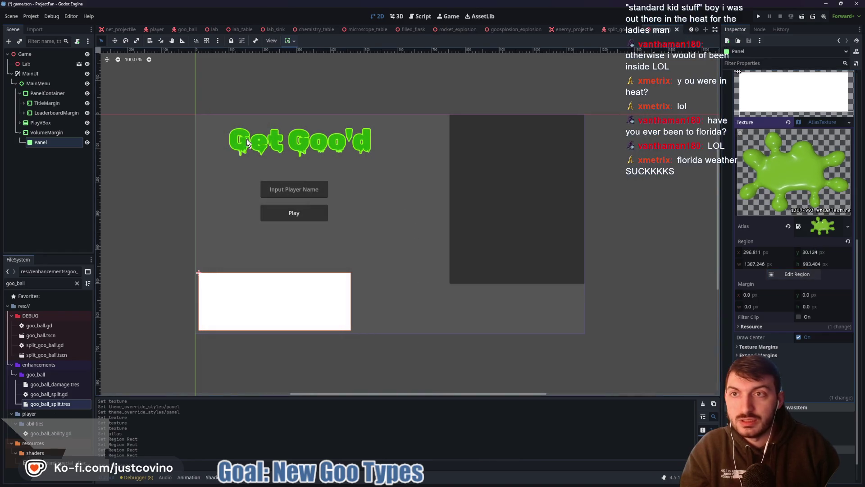
{"action": "key", "text": "ctrl+s"}
- Replace the atlas image with the bright green splat texture
{"action": "left_click", "coordinate": [616, 32]}
{"action": "left_click", "coordinate": [658, 32]}
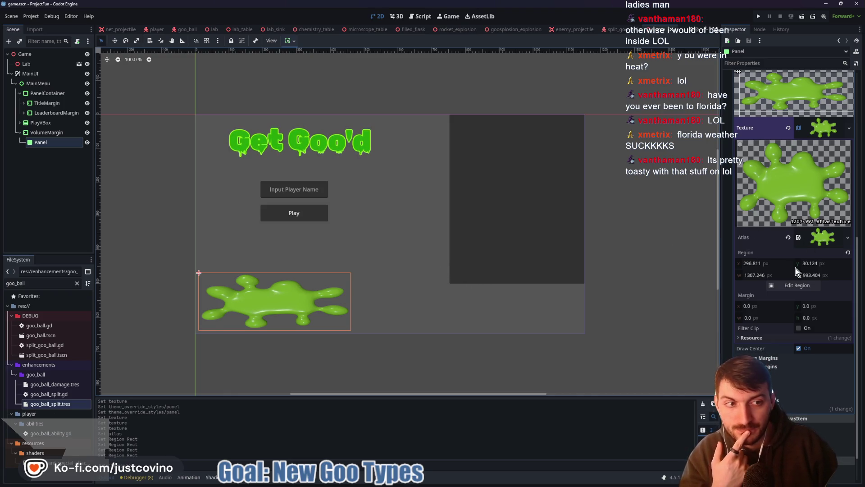
{"action": "left_click", "coordinate": [788, 237]}
{"action": "left_click", "coordinate": [813, 232]}
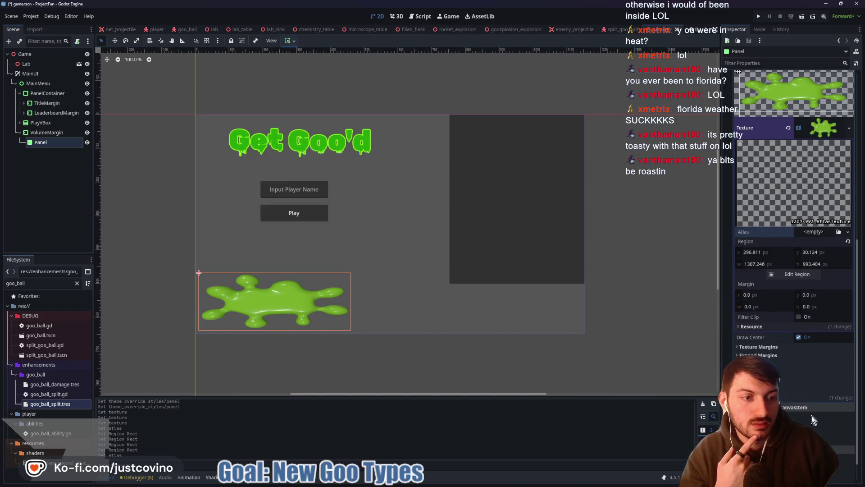
{"action": "left_click", "coordinate": [812, 421]}
{"action": "double_click", "coordinate": [446, 164]}
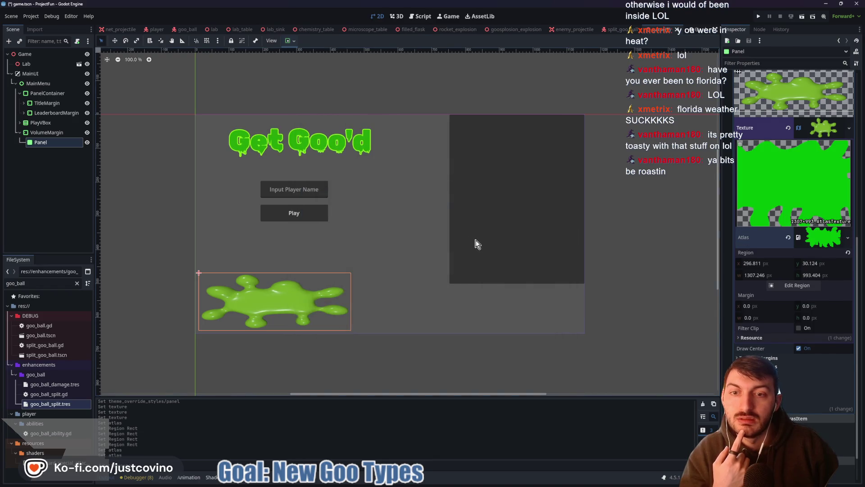
- Widen the region to the splat's left side, then clear the atlas and reset the texture to empty
{"action": "left_click", "coordinate": [797, 286]}
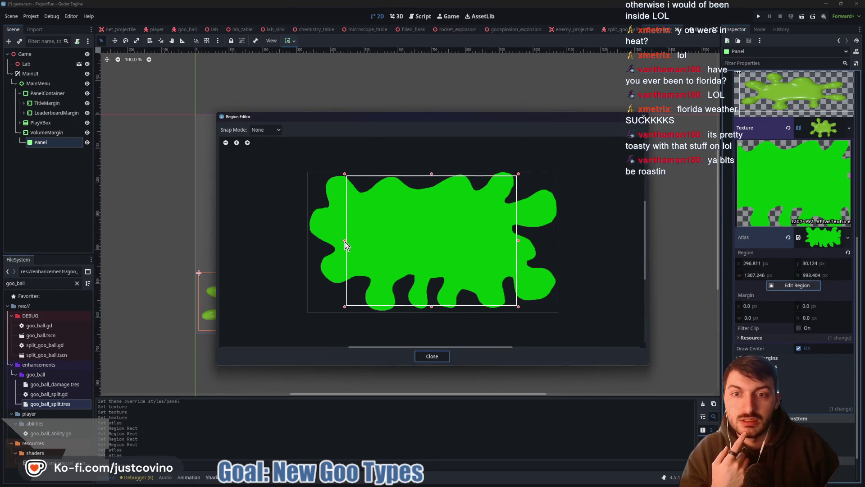
{"action": "left_click_drag", "start_coordinate": [344, 239], "coordinate": [308, 236]}
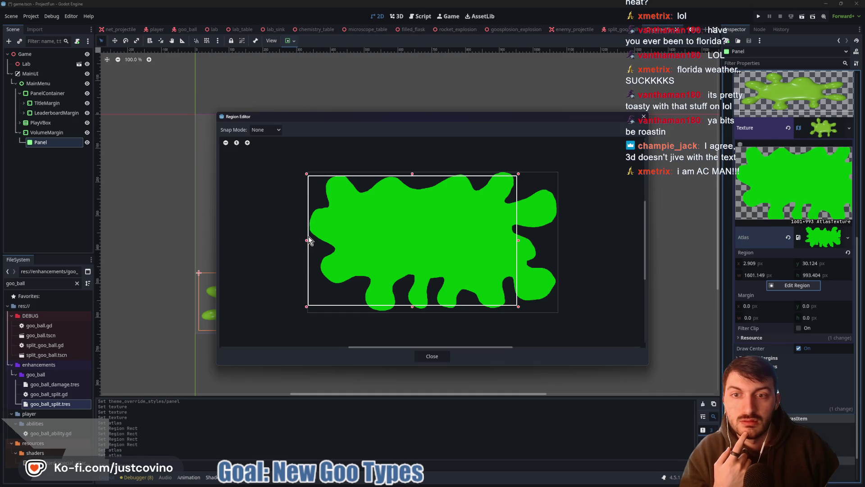
{"action": "left_click", "coordinate": [446, 356]}
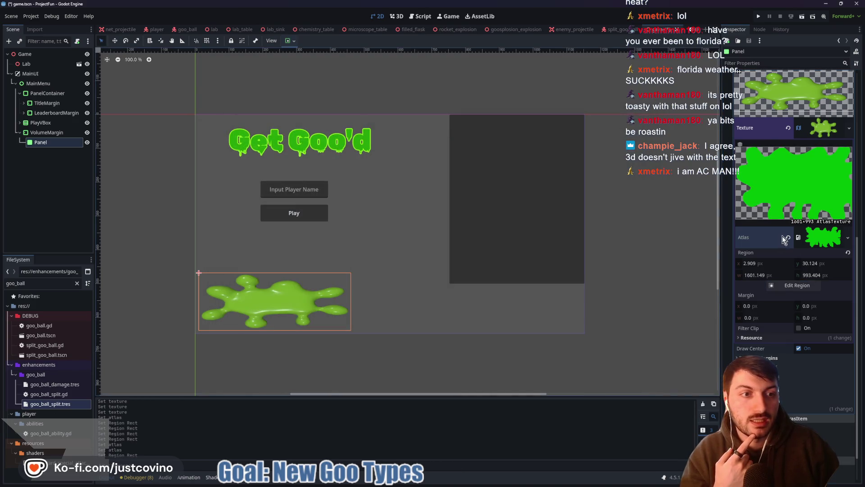
{"action": "left_click", "coordinate": [788, 237]}
{"action": "left_click", "coordinate": [788, 128]}
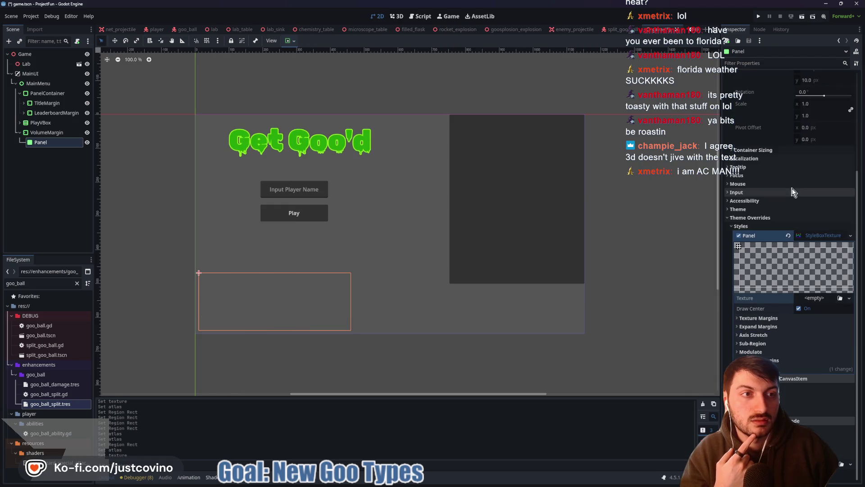
- Quick-load goo_splat_3d.png as the Panel style's texture, undoing an accidental goo_splat_box assignment
{"action": "left_click", "coordinate": [849, 298]}
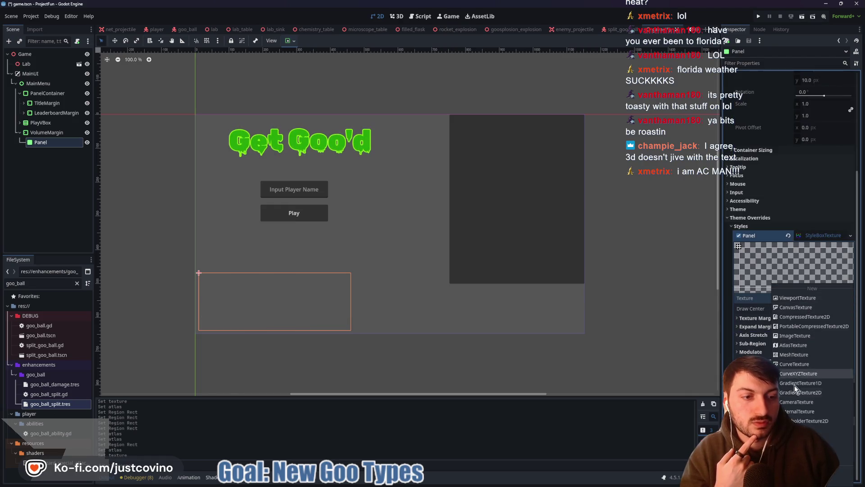
{"action": "left_click", "coordinate": [793, 381]}
{"action": "key", "text": "Return"}
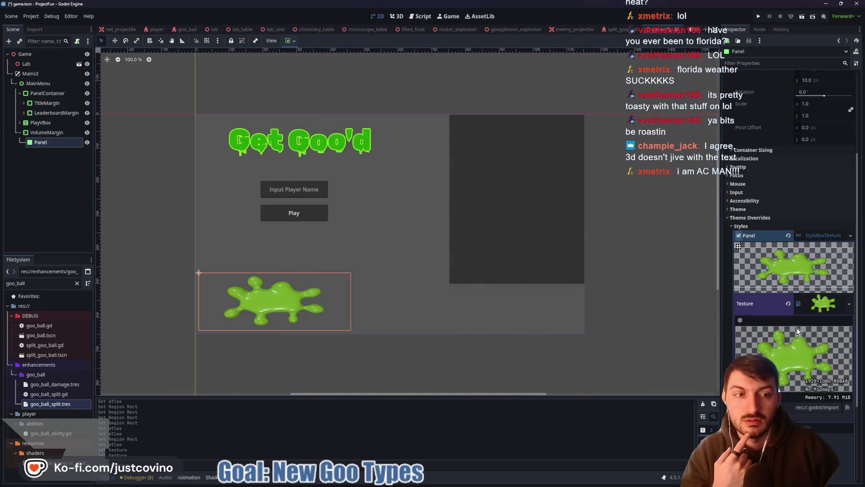
{"action": "key", "text": "ctrl+z"}
{"action": "left_click", "coordinate": [812, 298]}
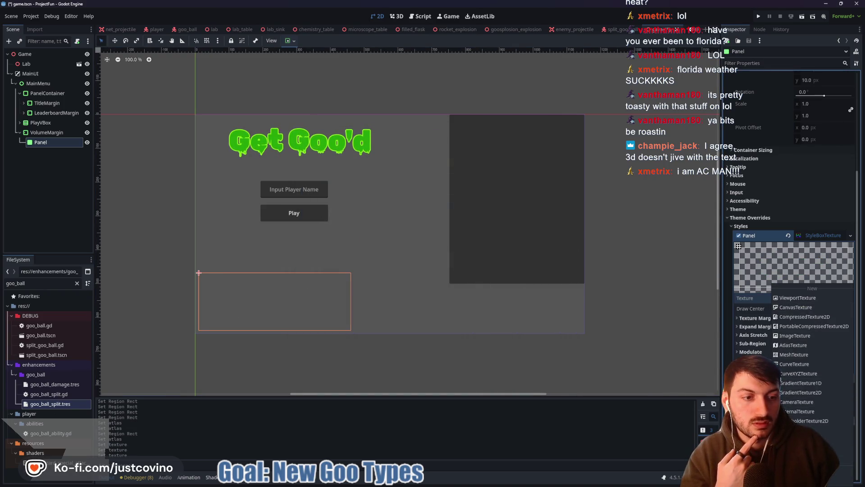
{"action": "left_click", "coordinate": [794, 380]}
{"action": "double_click", "coordinate": [326, 174]}
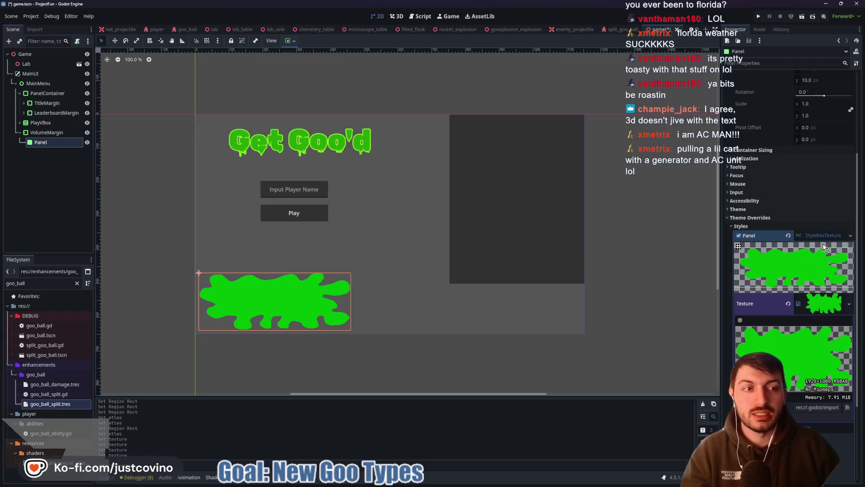
- Save the game scene with the new splat panel texture, then bring the browser window forward
{"action": "key", "text": "ctrl+s"}
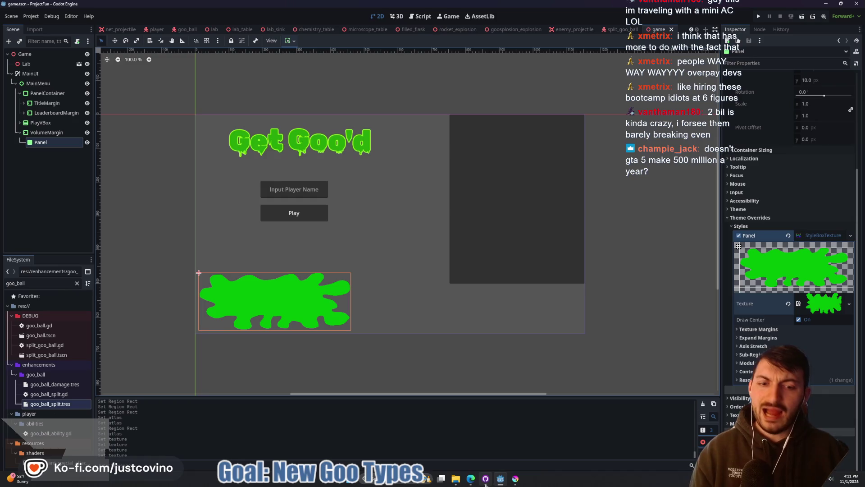
{"action": "left_click", "coordinate": [485, 484]}
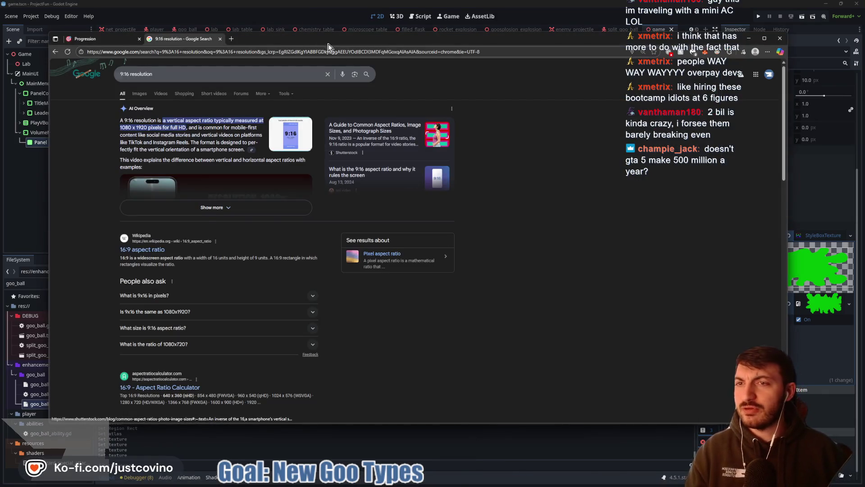
- Search Google for 'how much money does gta 5 make a year' and expand the AI Overview
{"action": "left_click_drag", "start_coordinate": [183, 73], "coordinate": [82, 69]}
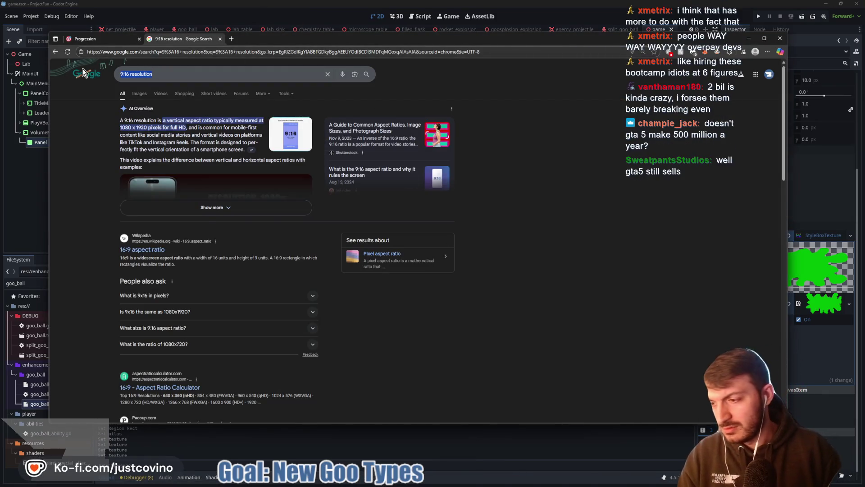
{"action": "type", "text": "how much money does gta 5 m"}
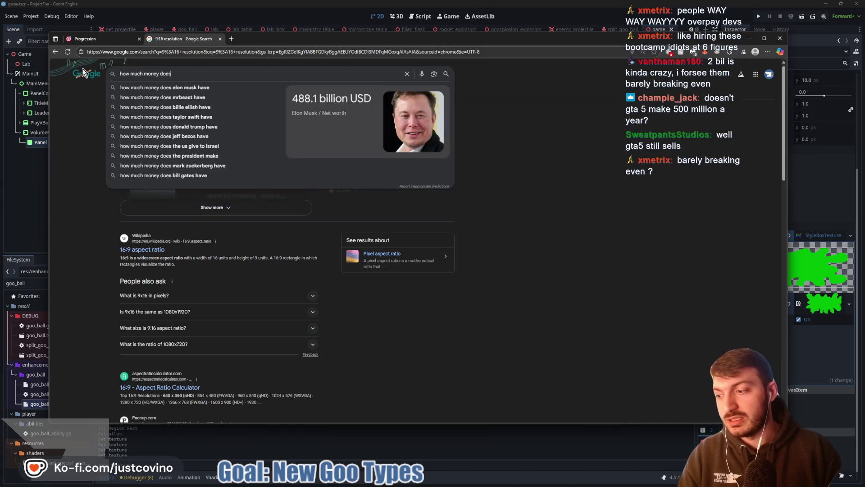
{"action": "type", "text": "ake a year"}
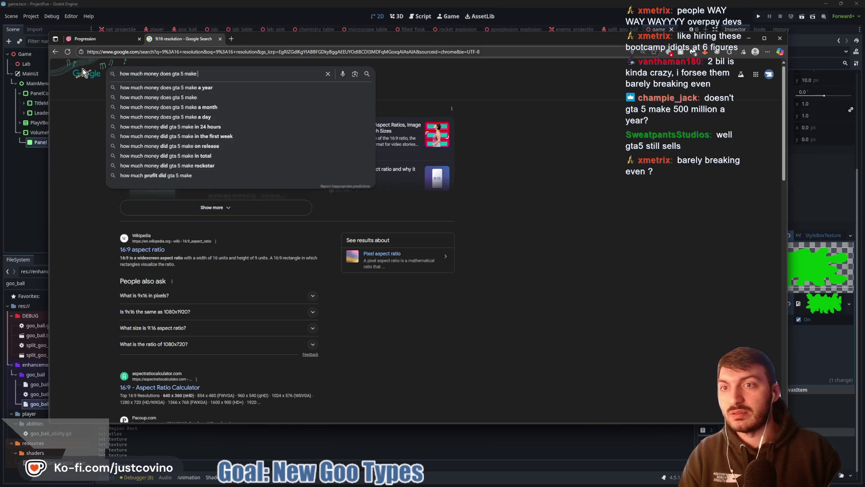
{"action": "key", "text": "Return"}
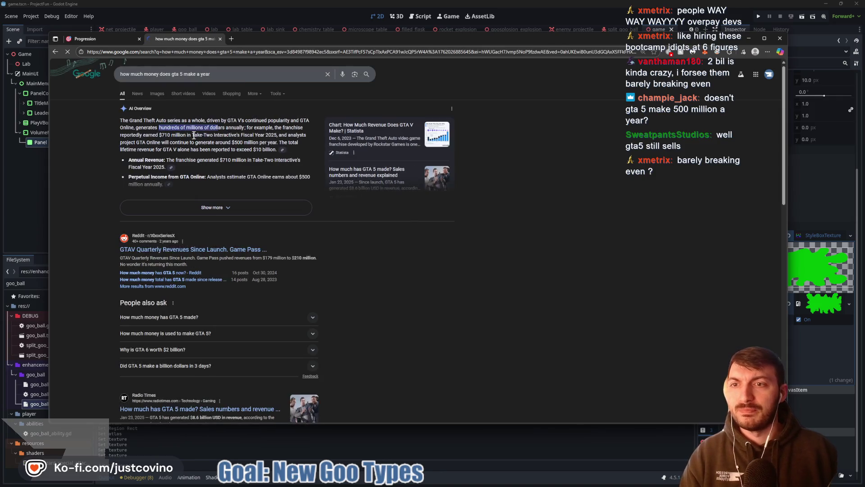
{"action": "left_click", "coordinate": [248, 216]}
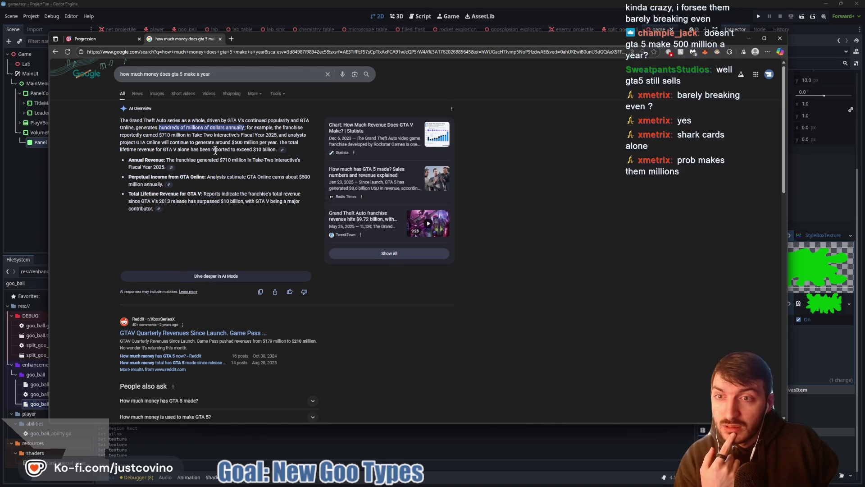
- Highlight the GTA Online revenue sentence, then select the query for replacement
{"action": "left_click_drag", "start_coordinate": [160, 144], "coordinate": [255, 142]}
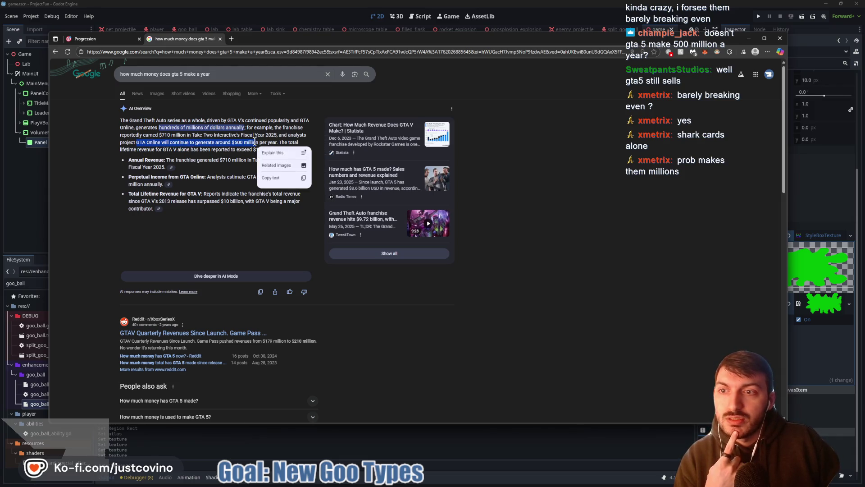
{"action": "left_click", "coordinate": [188, 148]}
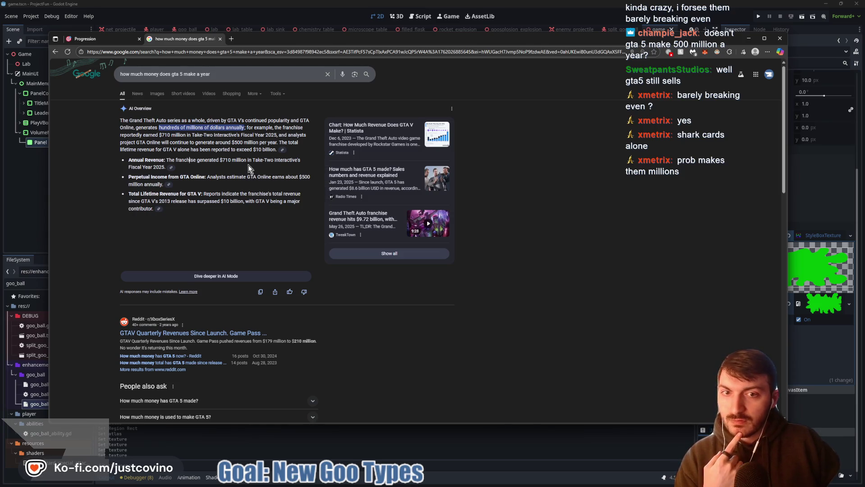
{"action": "triple_click", "coordinate": [231, 73]}
- Search 'does gta 5 have micro transactions', then the suggested 'how much has gta 5 made so far'
{"action": "type", "text": "does g"}
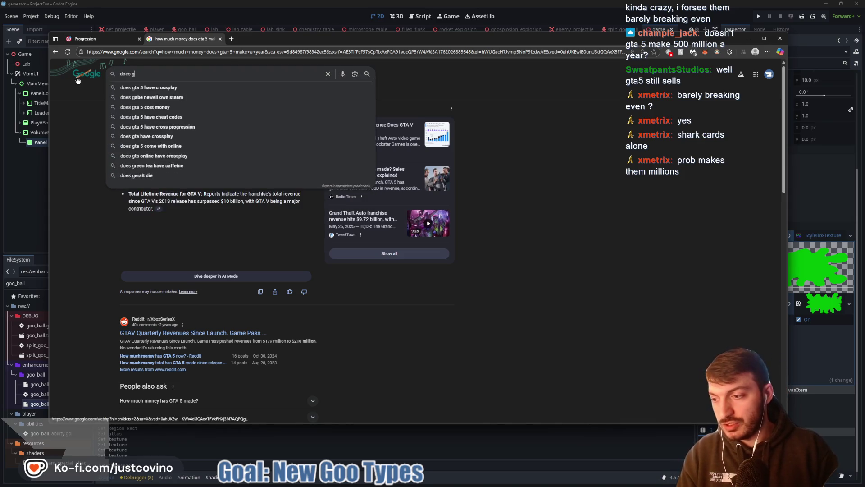
{"action": "type", "text": "ta 5 have micro transactions"}
{"action": "key", "text": "Return"}
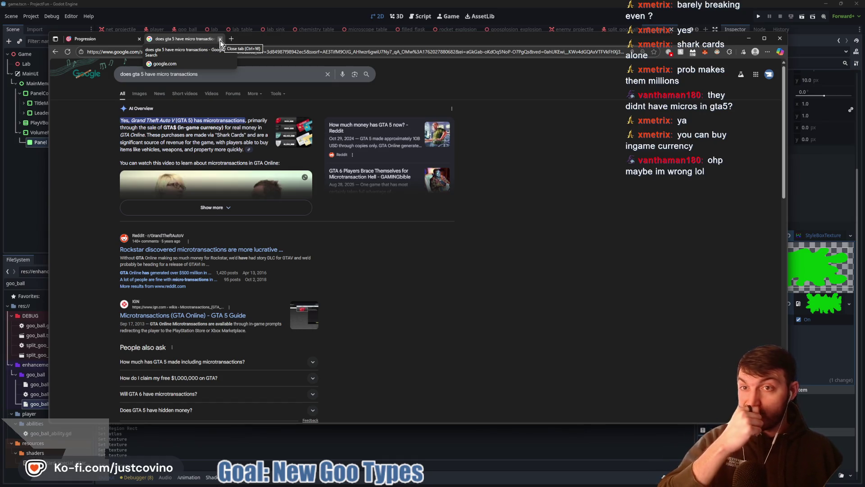
{"action": "left_click_drag", "start_coordinate": [216, 75], "coordinate": [67, 86]}
{"action": "type", "text": "how mu"}
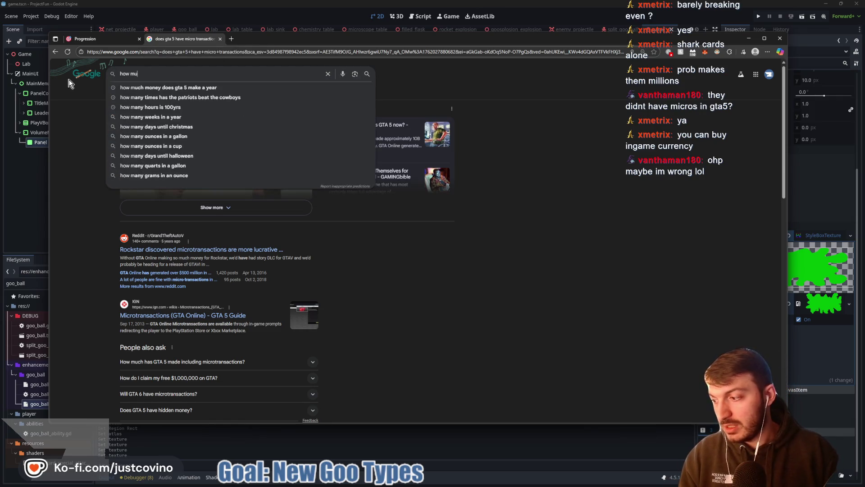
{"action": "type", "text": "ch has gta 5"}
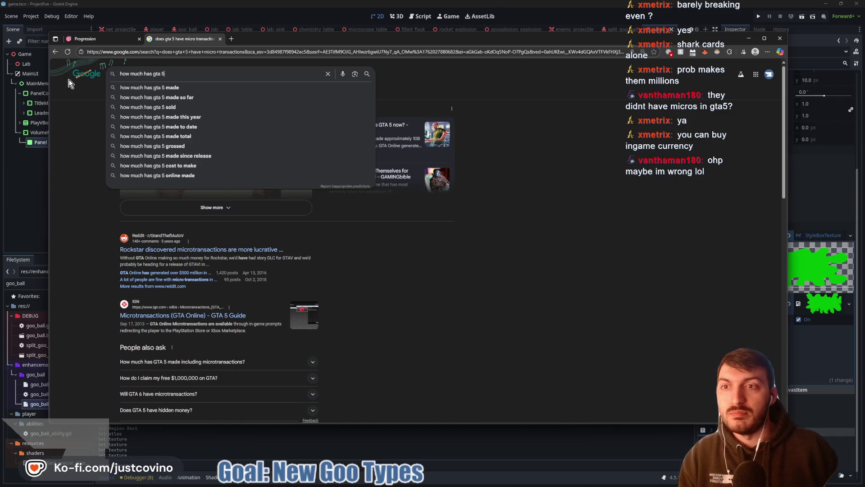
{"action": "key", "text": "Down"}
{"action": "key", "text": "Down"}
{"action": "key", "text": "Return"}
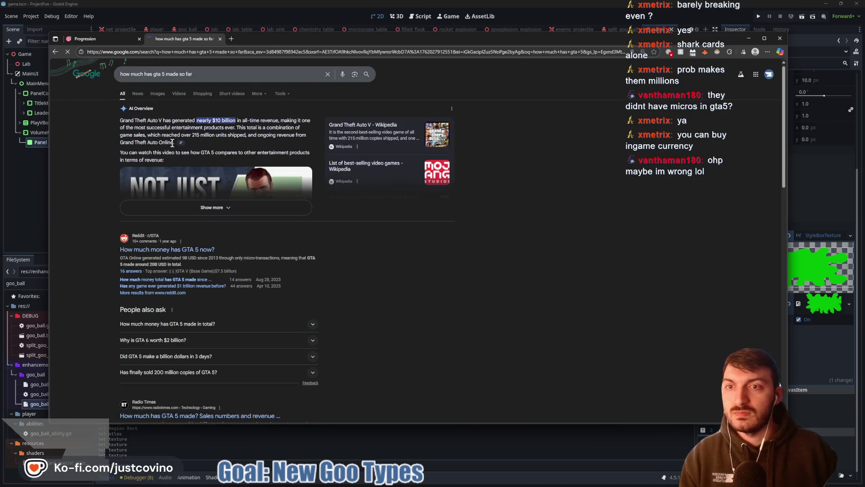
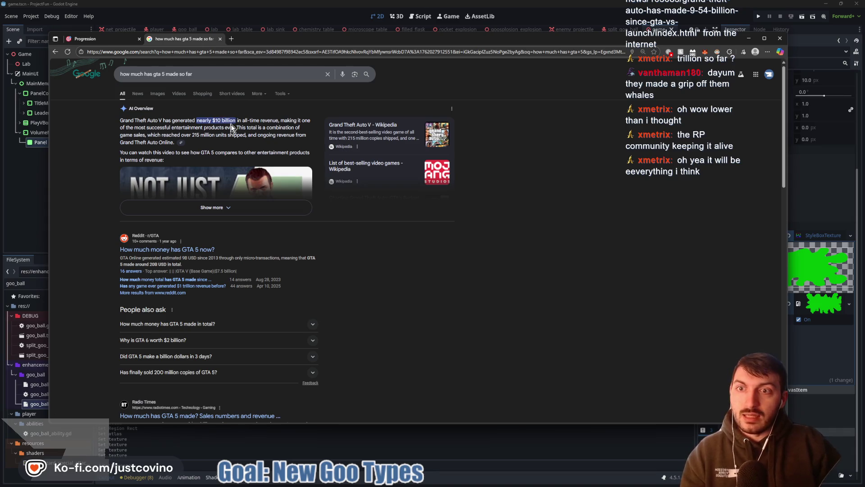
- Close the Google search tab and bring the Godot editor with the Get Goo'd main menu forward
{"action": "left_click_drag", "start_coordinate": [120, 121], "coordinate": [199, 121]}
{"action": "left_click", "coordinate": [205, 135]}
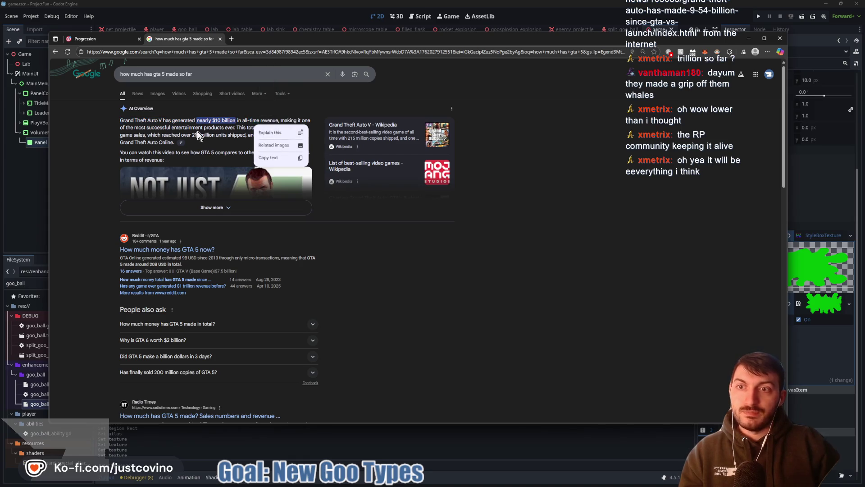
{"action": "left_click", "coordinate": [220, 39]}
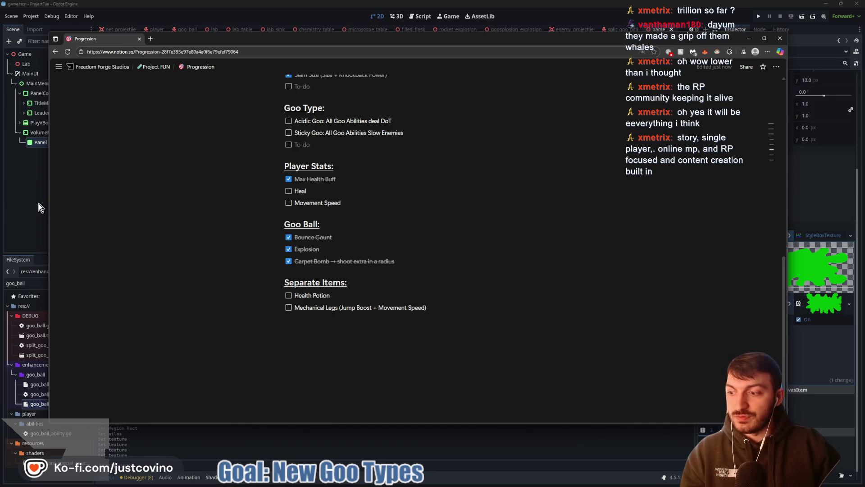
{"action": "left_click", "coordinate": [25, 207]}
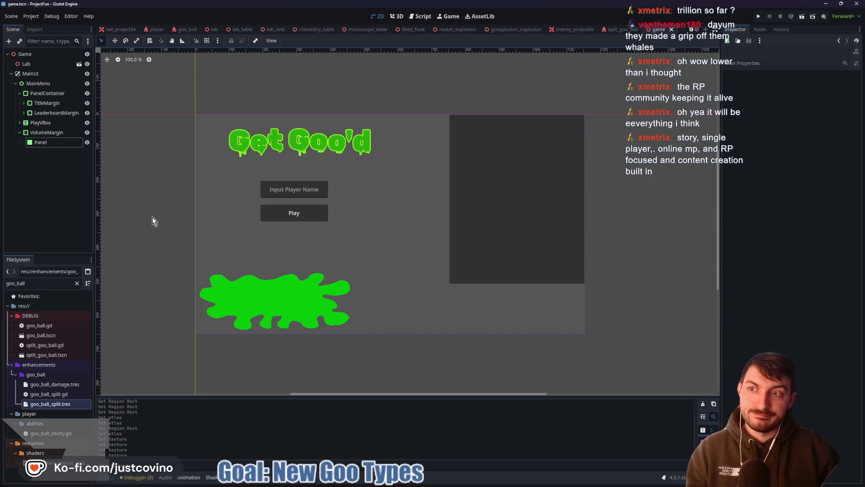
- Select the PlayButton node and give it the goo_splat_box icon via Quick Load
{"action": "left_click", "coordinate": [20, 122]}
{"action": "left_click", "coordinate": [38, 143]}
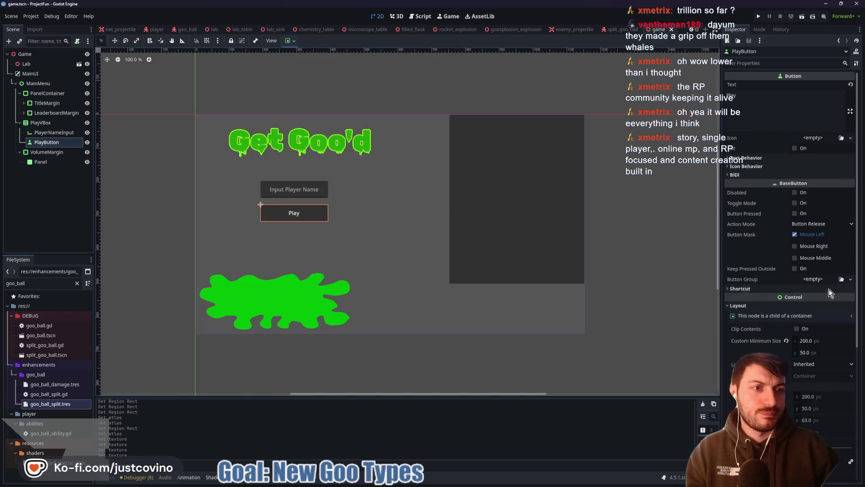
{"action": "left_click", "coordinate": [813, 138]}
{"action": "left_click", "coordinate": [810, 333]}
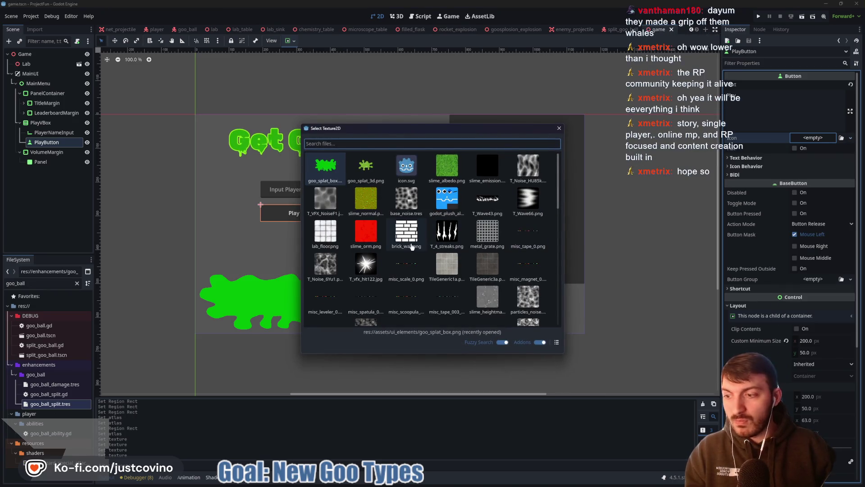
{"action": "left_click", "coordinate": [327, 167]}
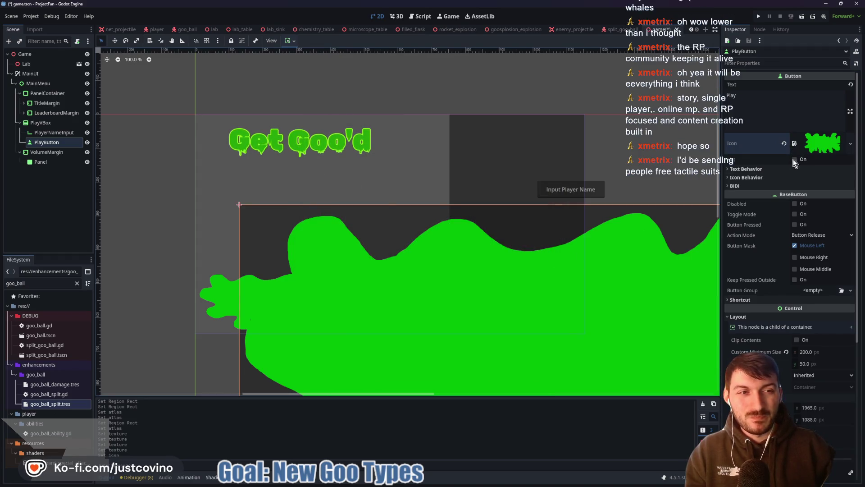
- Enable Expand Icon and Flat, center both icon alignments, then remove the icon and Flat again
{"action": "left_click", "coordinate": [794, 160]}
{"action": "left_click", "coordinate": [793, 161]}
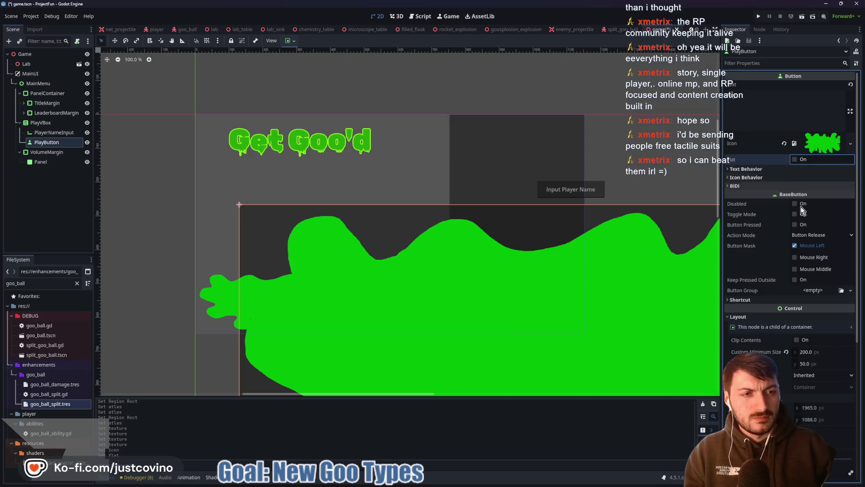
{"action": "left_click", "coordinate": [758, 176]}
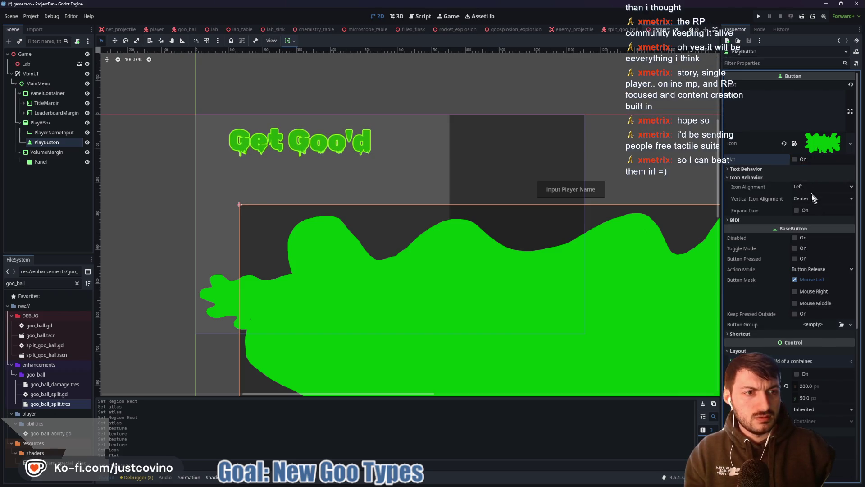
{"action": "left_click", "coordinate": [804, 209]}
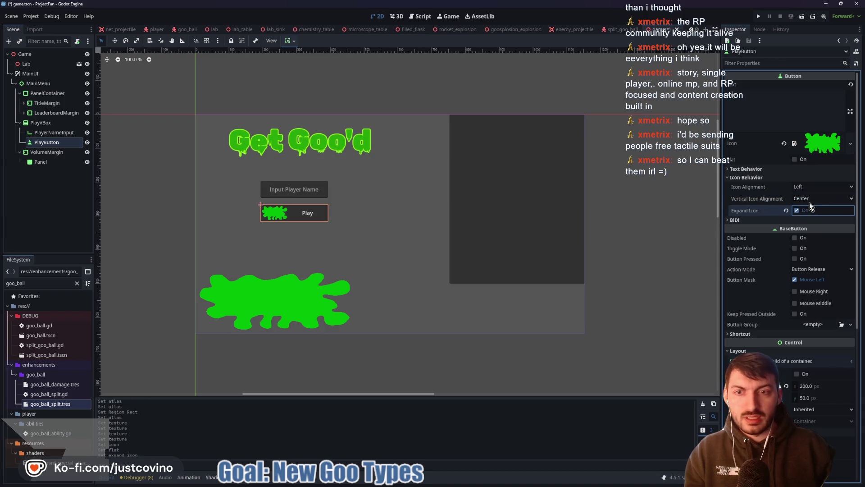
{"action": "left_click", "coordinate": [802, 160]}
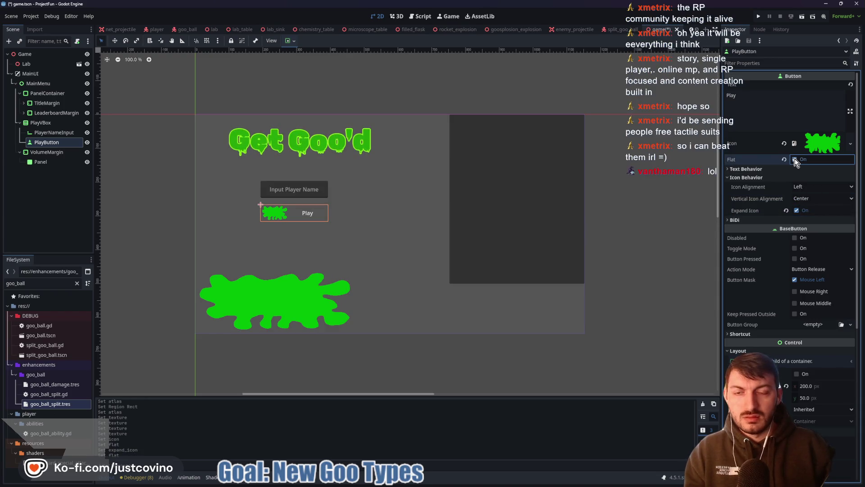
{"action": "left_click", "coordinate": [807, 186]}
{"action": "left_click", "coordinate": [809, 206]}
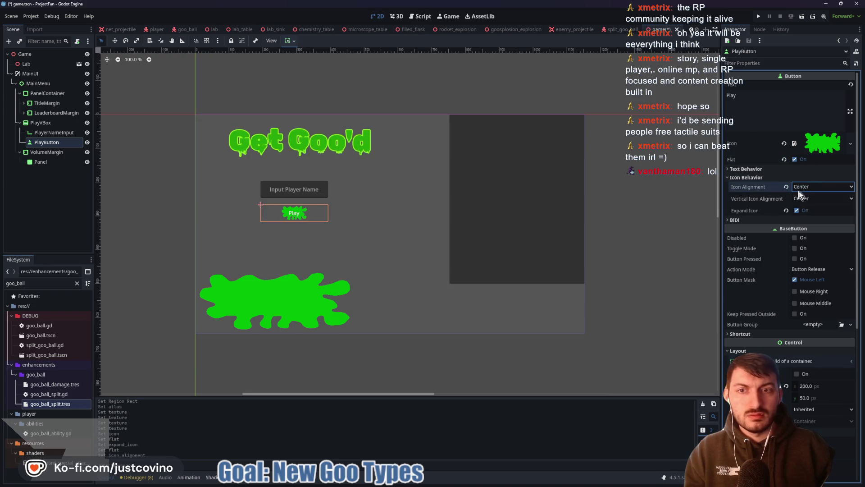
{"action": "left_click", "coordinate": [812, 199]}
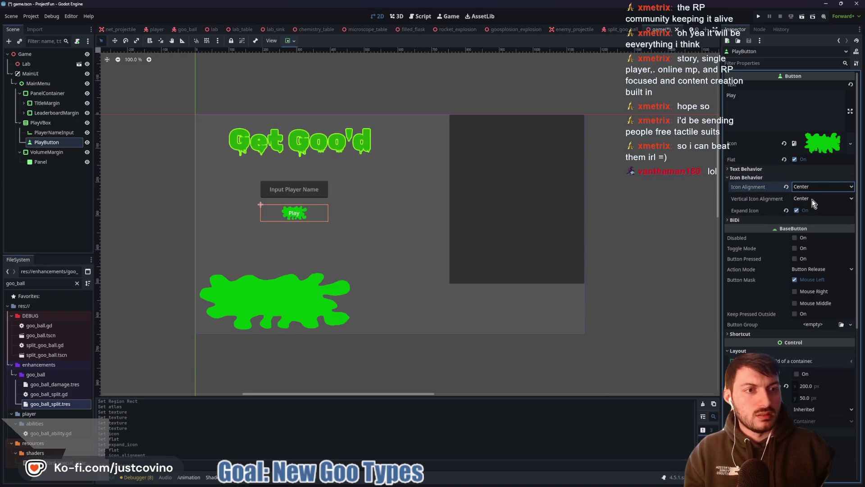
{"action": "left_click", "coordinate": [806, 204]}
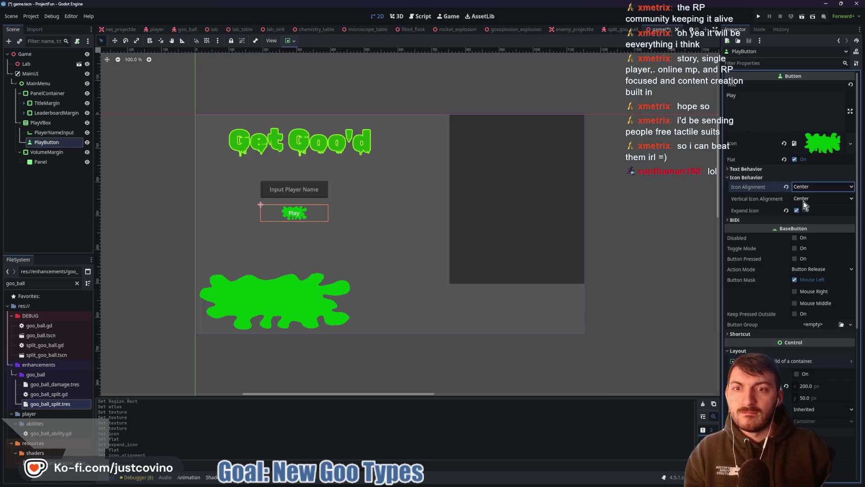
{"action": "left_click", "coordinate": [785, 145]}
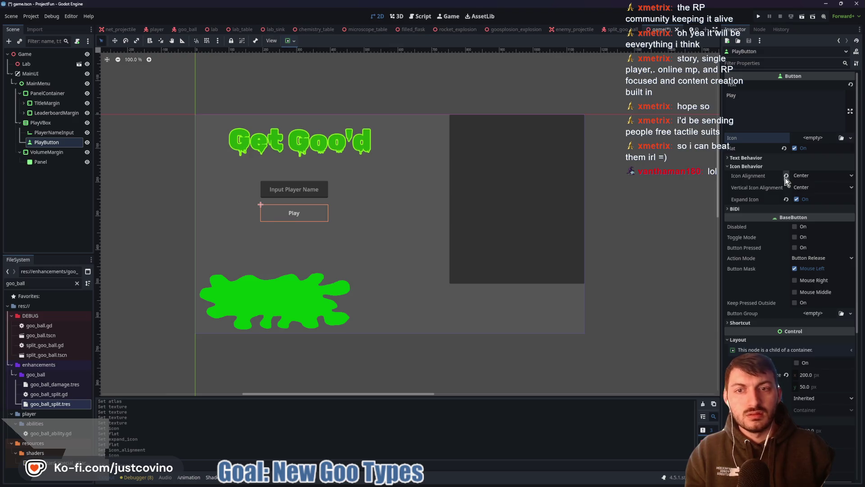
{"action": "left_click", "coordinate": [795, 147]}
- Save the main menu scene and clear the Panel's goo splat style override
{"action": "key", "text": "ctrl+s"}
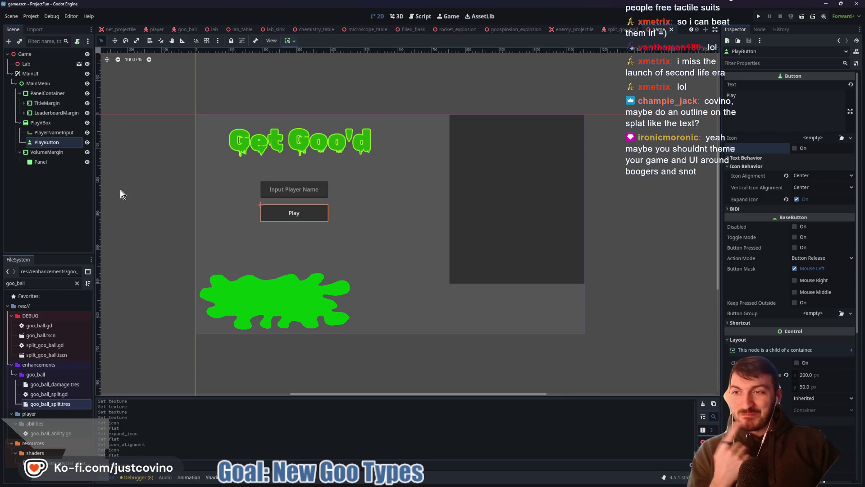
{"action": "left_click", "coordinate": [40, 163]}
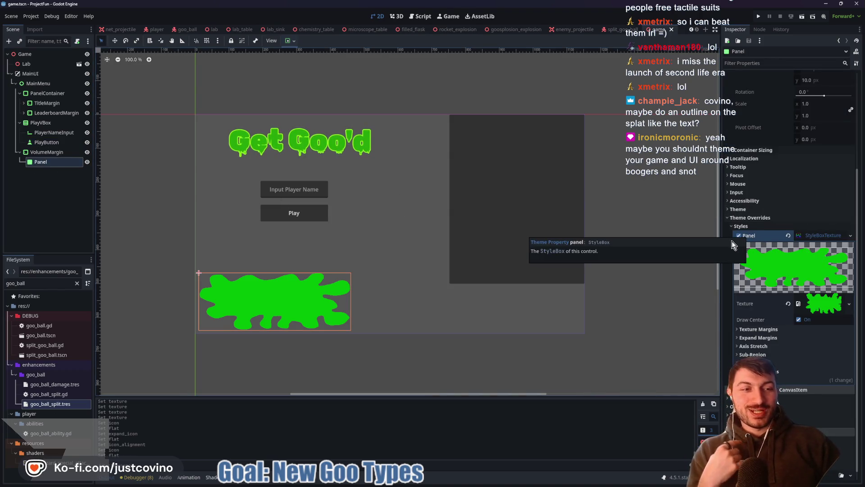
{"action": "left_click", "coordinate": [739, 235]}
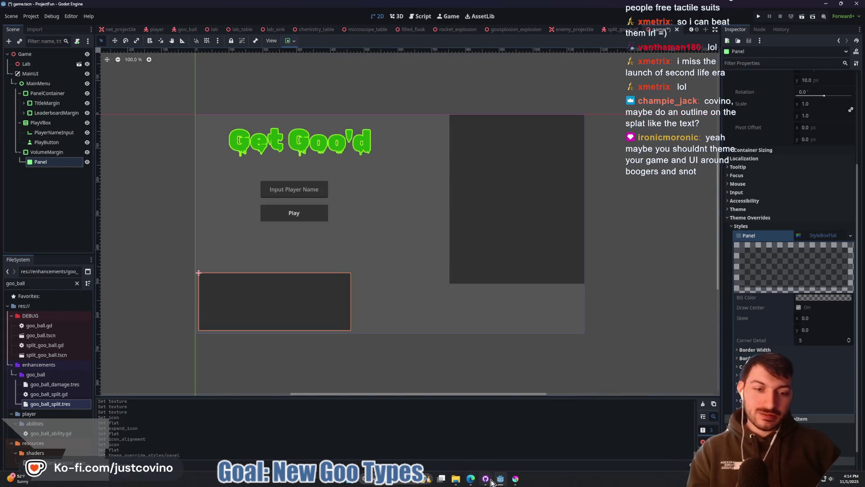
{"action": "left_click", "coordinate": [515, 478]}
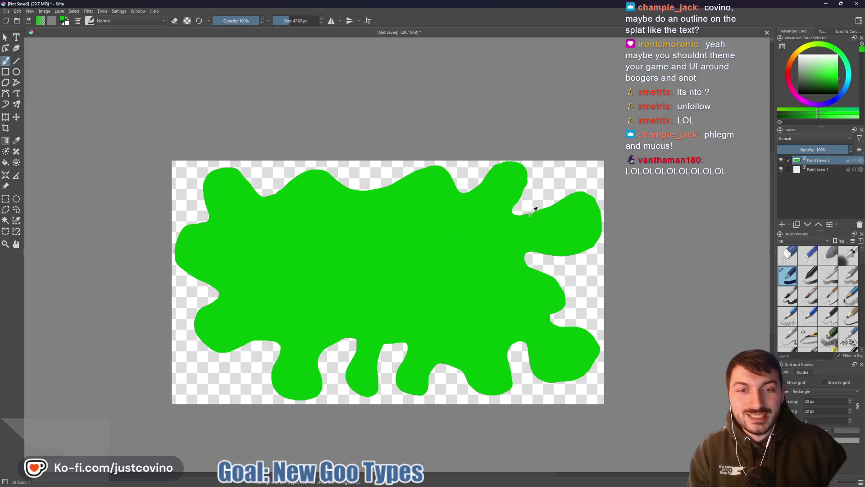
- Pick a lighter green in the Advanced Color Selector and shrink the brush to 13 px
{"action": "mouse_move", "coordinate": [828, 119]}
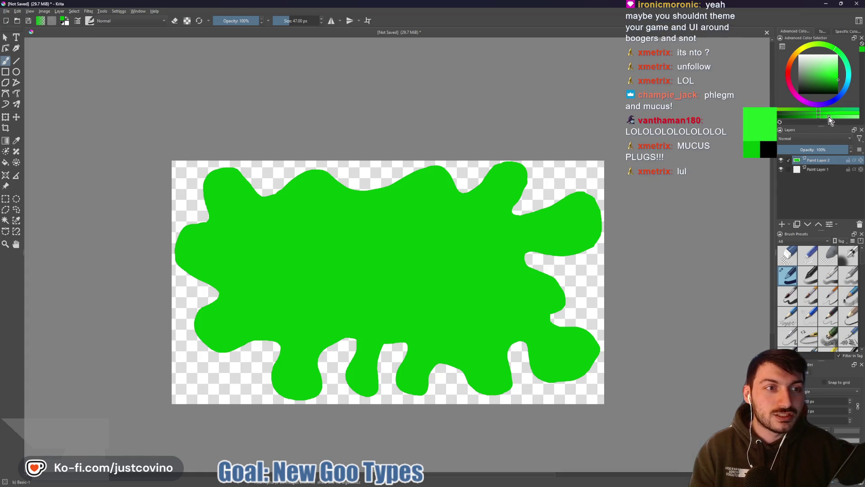
{"action": "left_click", "coordinate": [829, 116]}
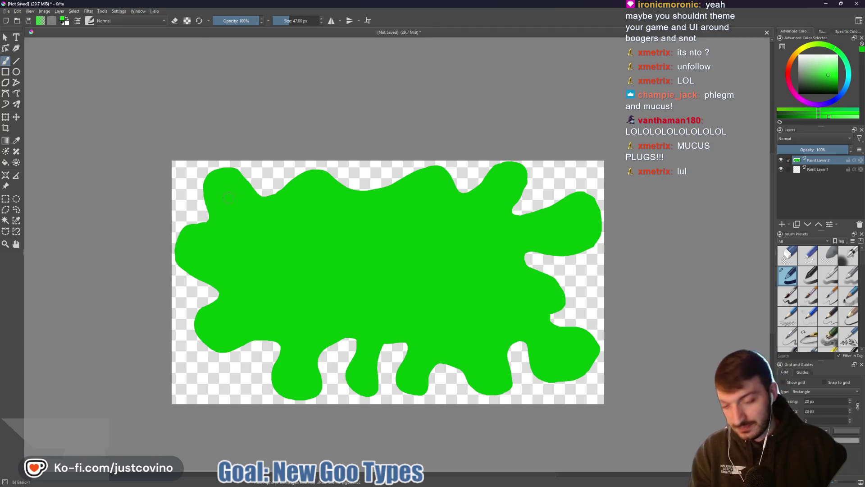
{"action": "key", "text": "bracketleft"}
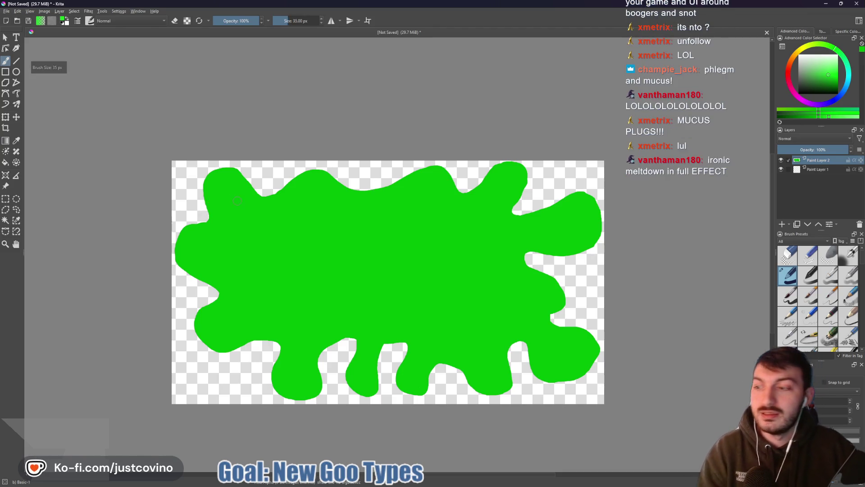
{"action": "scroll", "coordinate": [244, 195], "scroll_direction": "up", "scroll_amount": 2}
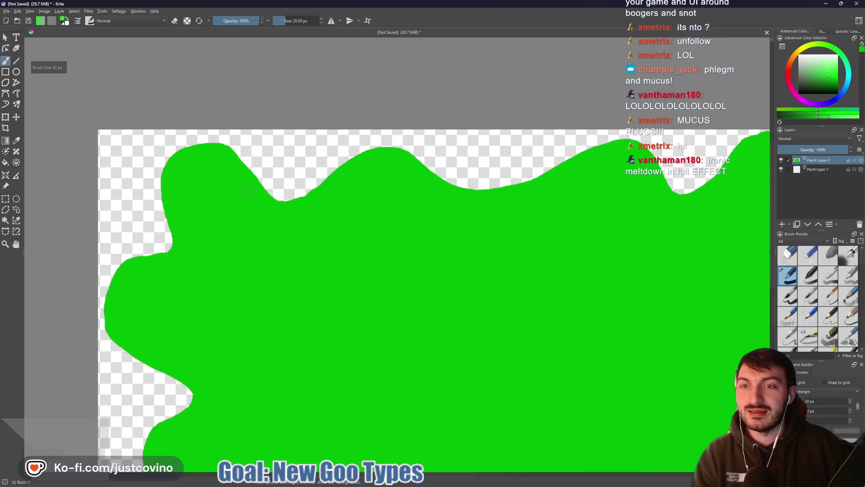
{"action": "key", "text": "bracketleft"}
{"action": "key", "text": "bracketleft"}
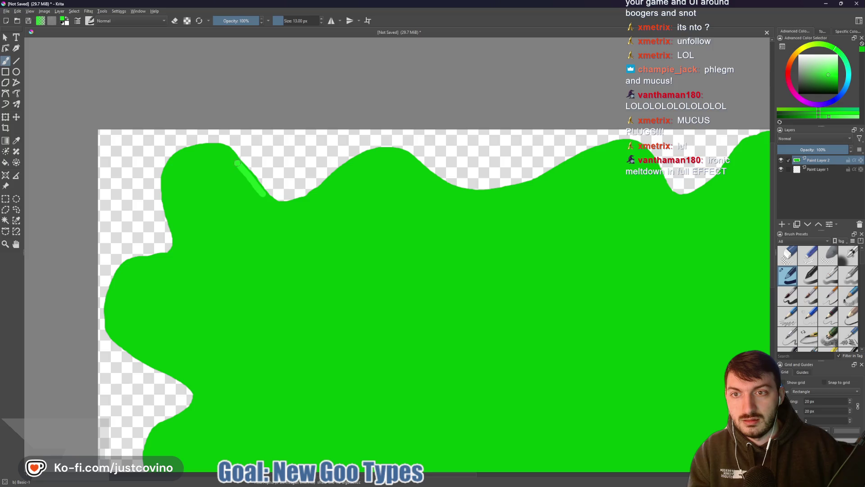
- Try a light-green stroke along the splat's top edge, undo it and enlarge the brush slightly
{"action": "mouse_move", "coordinate": [226, 154]}
{"action": "left_mouse_down"}
{"action": "mouse_move", "coordinate": [208, 147]}
{"action": "mouse_move", "coordinate": [172, 164]}
{"action": "mouse_move", "coordinate": [174, 212]}
{"action": "left_mouse_up"}
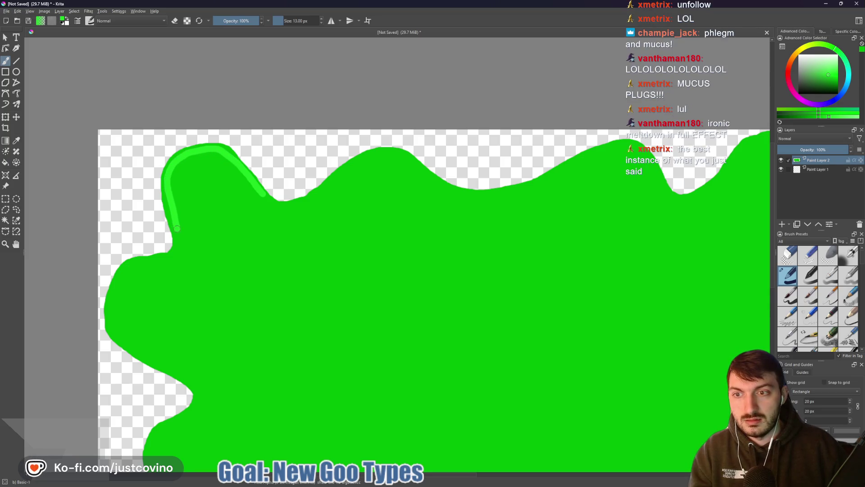
{"action": "left_click_drag", "start_coordinate": [178, 246], "coordinate": [167, 256]}
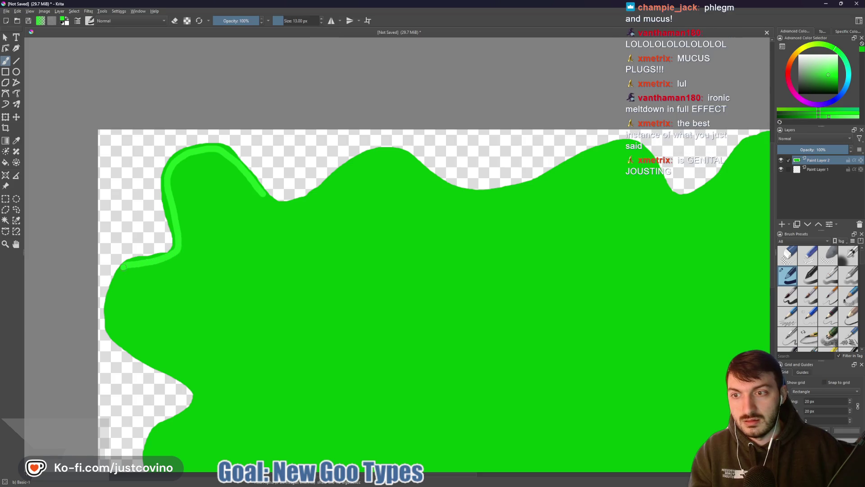
{"action": "key", "text": "ctrl+z"}
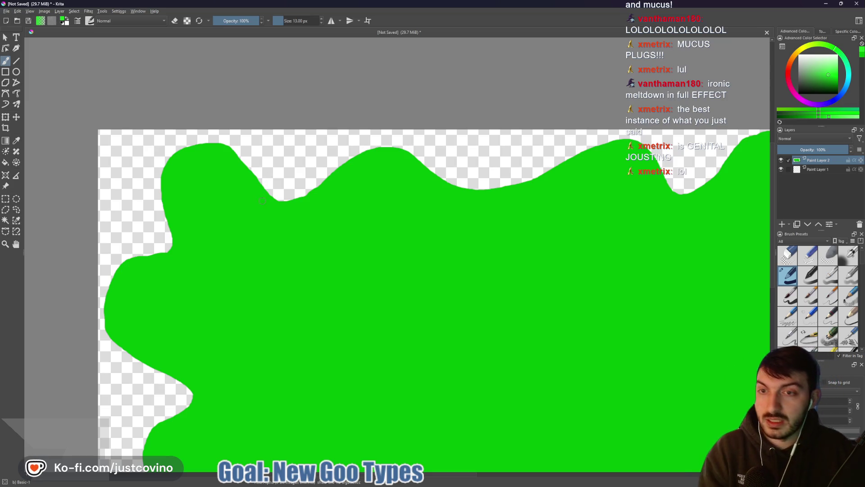
{"action": "key", "text": "bracketright"}
{"action": "key", "text": "bracketright"}
{"action": "key", "text": "bracketright"}
{"action": "key", "text": "bracketright"}
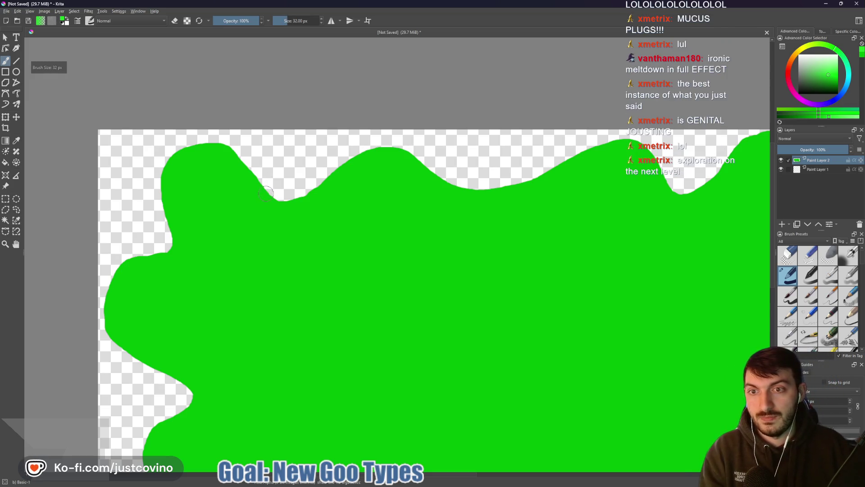
- Paint the light-green outline down the splat's left side and along the bottom edge to the first drip
{"action": "mouse_move", "coordinate": [269, 196]}
{"action": "left_mouse_down"}
{"action": "mouse_move", "coordinate": [238, 158]}
{"action": "mouse_move", "coordinate": [200, 147]}
{"action": "mouse_move", "coordinate": [164, 169]}
{"action": "mouse_move", "coordinate": [172, 242]}
{"action": "mouse_move", "coordinate": [114, 274]}
{"action": "left_mouse_up"}
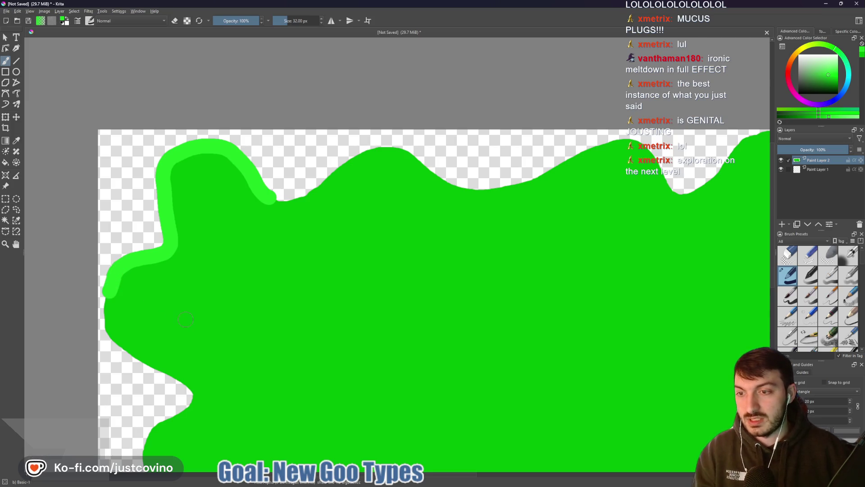
{"action": "left_click_drag", "start_coordinate": [182, 332], "coordinate": [211, 163]}
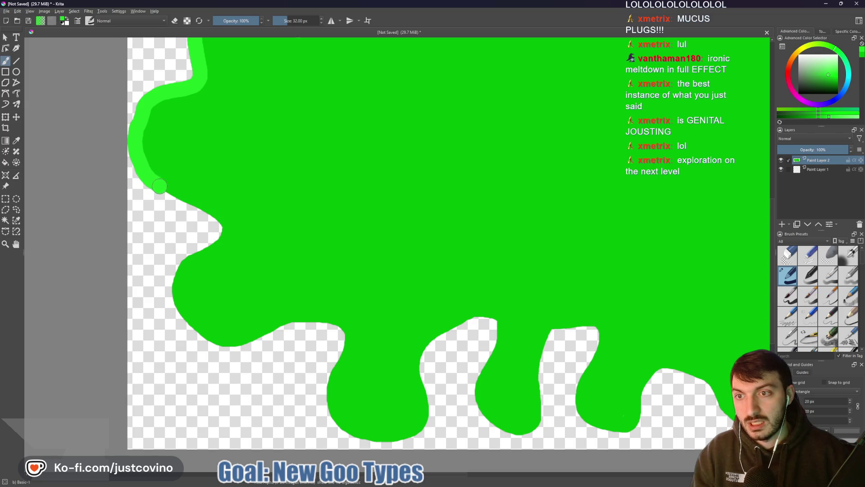
{"action": "mouse_move", "coordinate": [167, 194]}
{"action": "left_mouse_down"}
{"action": "mouse_move", "coordinate": [217, 222]}
{"action": "mouse_move", "coordinate": [212, 239]}
{"action": "mouse_move", "coordinate": [189, 252]}
{"action": "mouse_move", "coordinate": [171, 298]}
{"action": "left_mouse_up"}
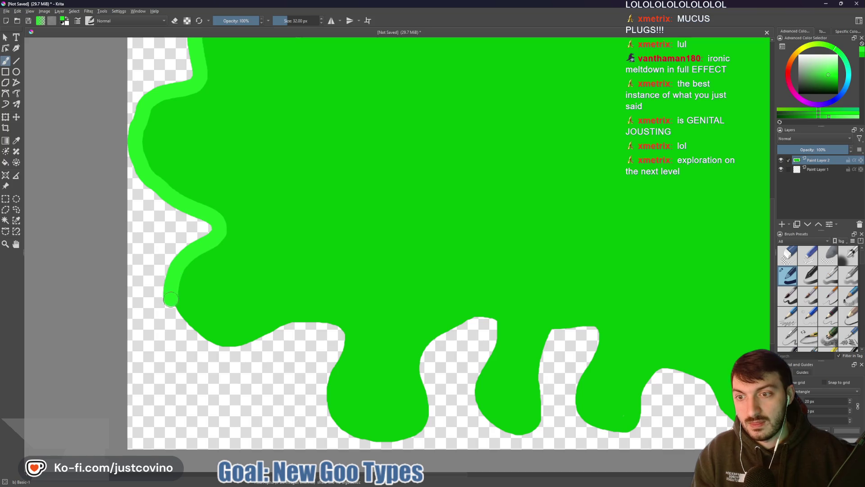
{"action": "mouse_move", "coordinate": [220, 344]}
{"action": "left_mouse_down"}
{"action": "mouse_move", "coordinate": [329, 320]}
{"action": "mouse_move", "coordinate": [340, 352]}
{"action": "left_mouse_up"}
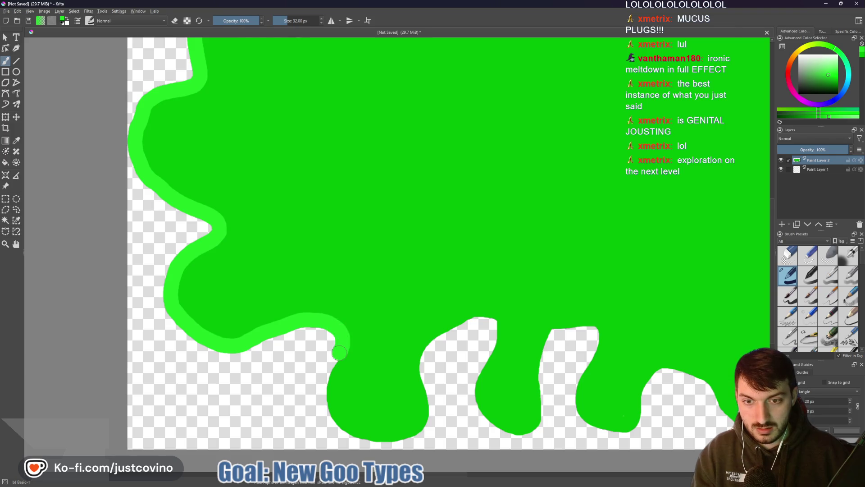
{"action": "left_click_drag", "start_coordinate": [400, 417], "coordinate": [201, 303]}
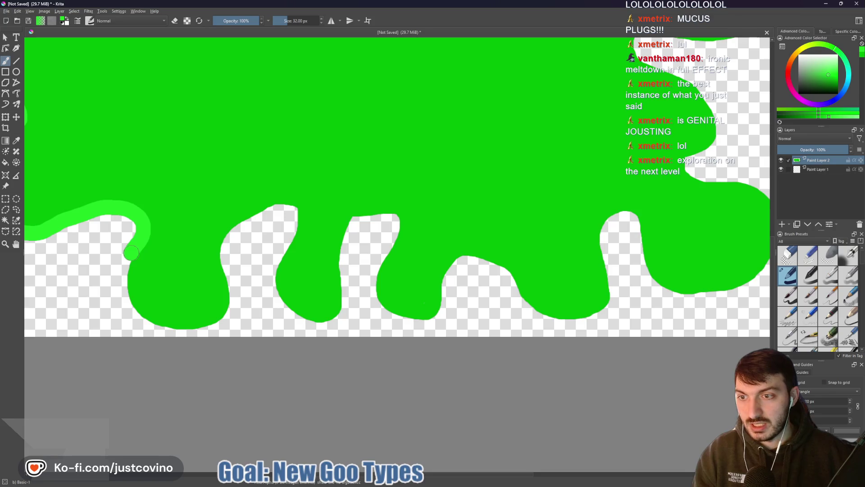
- Carry the light-green outline around the lobes, the top edge and down the right side, then zoom out
{"action": "mouse_move", "coordinate": [132, 255]}
{"action": "left_mouse_down"}
{"action": "mouse_move", "coordinate": [123, 284]}
{"action": "mouse_move", "coordinate": [131, 306]}
{"action": "mouse_move", "coordinate": [163, 328]}
{"action": "mouse_move", "coordinate": [215, 323]}
{"action": "mouse_move", "coordinate": [231, 295]}
{"action": "mouse_move", "coordinate": [223, 244]}
{"action": "mouse_move", "coordinate": [249, 215]}
{"action": "mouse_move", "coordinate": [274, 207]}
{"action": "mouse_move", "coordinate": [298, 209]}
{"action": "mouse_move", "coordinate": [276, 291]}
{"action": "mouse_move", "coordinate": [299, 320]}
{"action": "mouse_move", "coordinate": [327, 318]}
{"action": "mouse_move", "coordinate": [340, 296]}
{"action": "mouse_move", "coordinate": [341, 252]}
{"action": "mouse_move", "coordinate": [357, 220]}
{"action": "mouse_move", "coordinate": [394, 236]}
{"action": "mouse_move", "coordinate": [379, 270]}
{"action": "mouse_move", "coordinate": [379, 303]}
{"action": "mouse_move", "coordinate": [425, 312]}
{"action": "mouse_move", "coordinate": [467, 257]}
{"action": "mouse_move", "coordinate": [500, 270]}
{"action": "mouse_move", "coordinate": [531, 305]}
{"action": "mouse_move", "coordinate": [588, 315]}
{"action": "mouse_move", "coordinate": [607, 271]}
{"action": "mouse_move", "coordinate": [603, 238]}
{"action": "mouse_move", "coordinate": [630, 212]}
{"action": "mouse_move", "coordinate": [651, 270]}
{"action": "mouse_move", "coordinate": [674, 291]}
{"action": "mouse_move", "coordinate": [743, 285]}
{"action": "mouse_move", "coordinate": [327, 299]}
{"action": "left_mouse_up"}
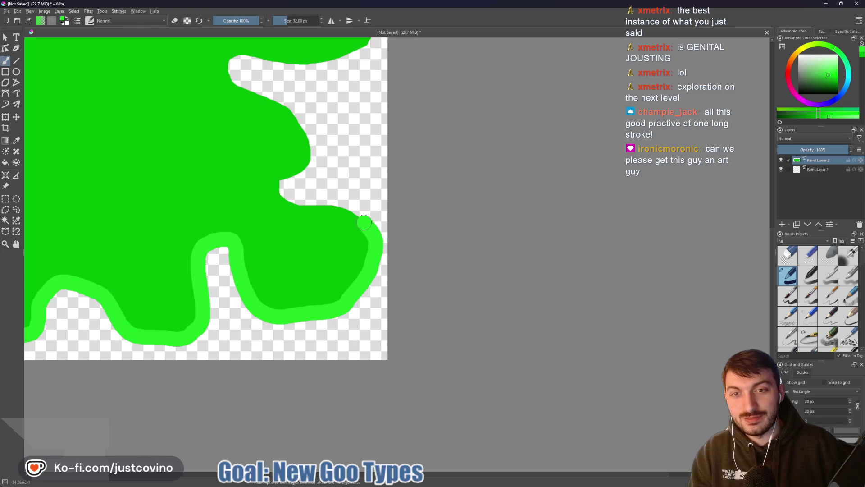
{"action": "mouse_move", "coordinate": [351, 213]}
{"action": "left_mouse_down"}
{"action": "mouse_move", "coordinate": [285, 194]}
{"action": "mouse_move", "coordinate": [310, 139]}
{"action": "mouse_move", "coordinate": [293, 117]}
{"action": "mouse_move", "coordinate": [284, 122]}
{"action": "mouse_move", "coordinate": [387, 323]}
{"action": "mouse_move", "coordinate": [340, 300]}
{"action": "mouse_move", "coordinate": [331, 282]}
{"action": "mouse_move", "coordinate": [356, 272]}
{"action": "mouse_move", "coordinate": [443, 274]}
{"action": "mouse_move", "coordinate": [471, 261]}
{"action": "mouse_move", "coordinate": [485, 236]}
{"action": "mouse_move", "coordinate": [486, 197]}
{"action": "mouse_move", "coordinate": [472, 162]}
{"action": "mouse_move", "coordinate": [448, 148]}
{"action": "mouse_move", "coordinate": [314, 194]}
{"action": "mouse_move", "coordinate": [334, 143]}
{"action": "mouse_move", "coordinate": [333, 108]}
{"action": "mouse_move", "coordinate": [305, 95]}
{"action": "mouse_move", "coordinate": [254, 119]}
{"action": "left_mouse_up"}
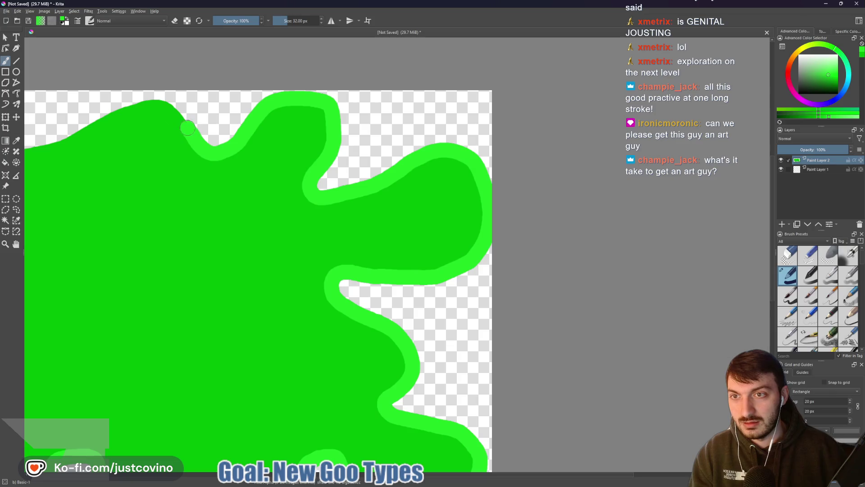
{"action": "mouse_move", "coordinate": [177, 114]}
{"action": "left_mouse_down"}
{"action": "mouse_move", "coordinate": [159, 101]}
{"action": "mouse_move", "coordinate": [134, 103]}
{"action": "mouse_move", "coordinate": [57, 143]}
{"action": "left_mouse_up"}
{"action": "left_click_drag", "start_coordinate": [72, 179], "coordinate": [443, 243]}
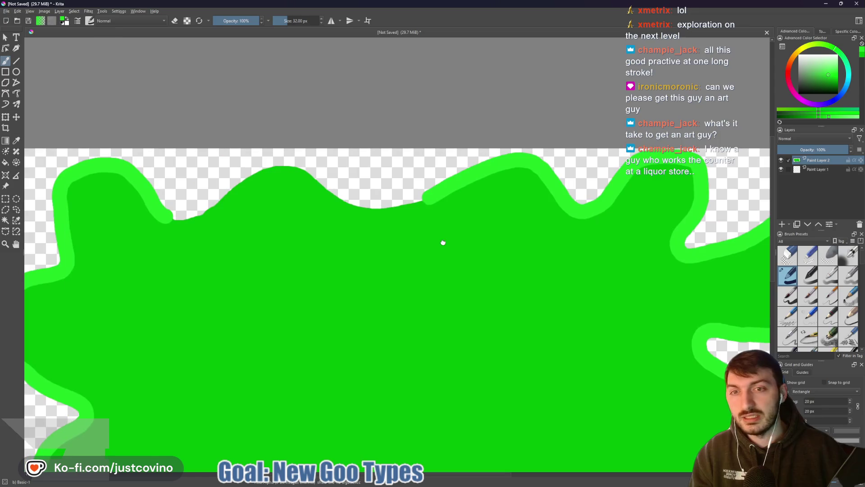
{"action": "mouse_move", "coordinate": [420, 200]}
{"action": "left_mouse_down"}
{"action": "mouse_move", "coordinate": [349, 201]}
{"action": "mouse_move", "coordinate": [307, 171]}
{"action": "mouse_move", "coordinate": [277, 165]}
{"action": "mouse_move", "coordinate": [247, 171]}
{"action": "mouse_move", "coordinate": [188, 225]}
{"action": "left_mouse_up"}
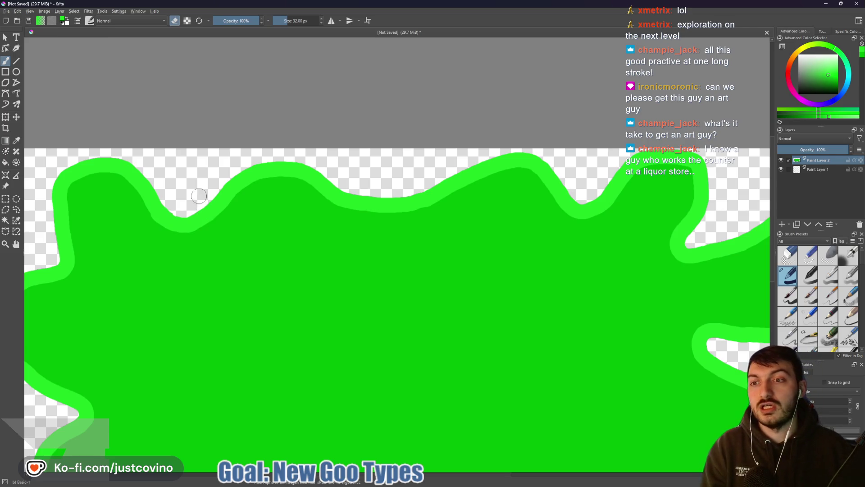
{"action": "scroll", "coordinate": [204, 203], "scroll_direction": "down", "scroll_amount": 4}
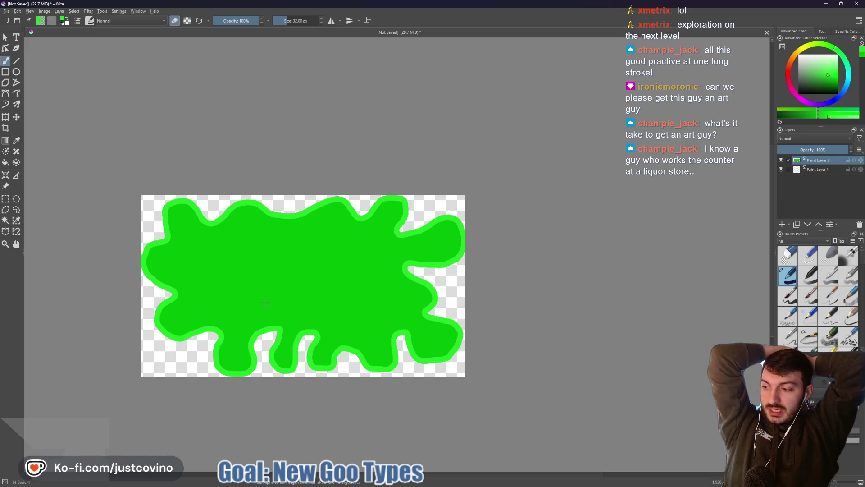
- Shrink the brush to 18 px and trace a dark-green line along the right lobe's inlet, redoing the first stroke
{"action": "scroll", "coordinate": [453, 194], "scroll_direction": "up", "scroll_amount": 1}
{"action": "key", "text": "bracketleft"}
{"action": "key", "text": "bracketleft"}
{"action": "key", "text": "bracketleft"}
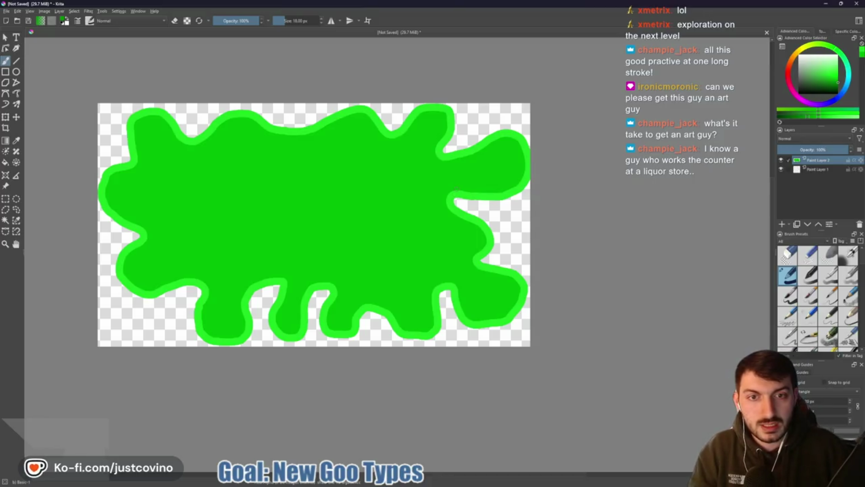
{"action": "mouse_move", "coordinate": [458, 191]}
{"action": "left_mouse_down"}
{"action": "mouse_move", "coordinate": [490, 193]}
{"action": "mouse_move", "coordinate": [522, 180]}
{"action": "mouse_move", "coordinate": [517, 141]}
{"action": "mouse_move", "coordinate": [503, 136]}
{"action": "mouse_move", "coordinate": [467, 158]}
{"action": "left_mouse_up"}
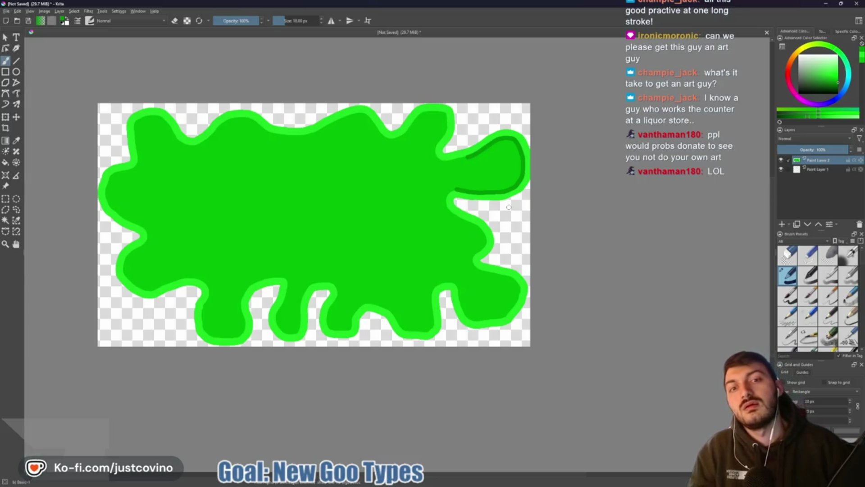
{"action": "key", "text": "ctrl+z"}
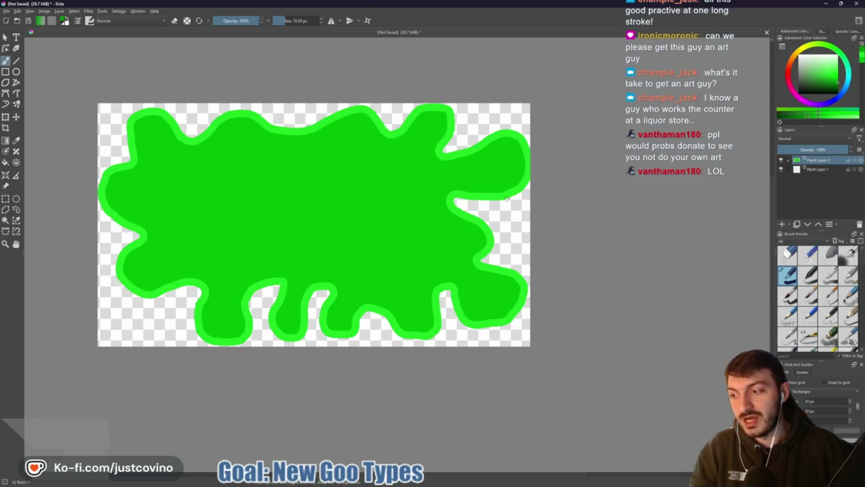
{"action": "left_click_drag", "start_coordinate": [507, 200], "coordinate": [490, 200]}
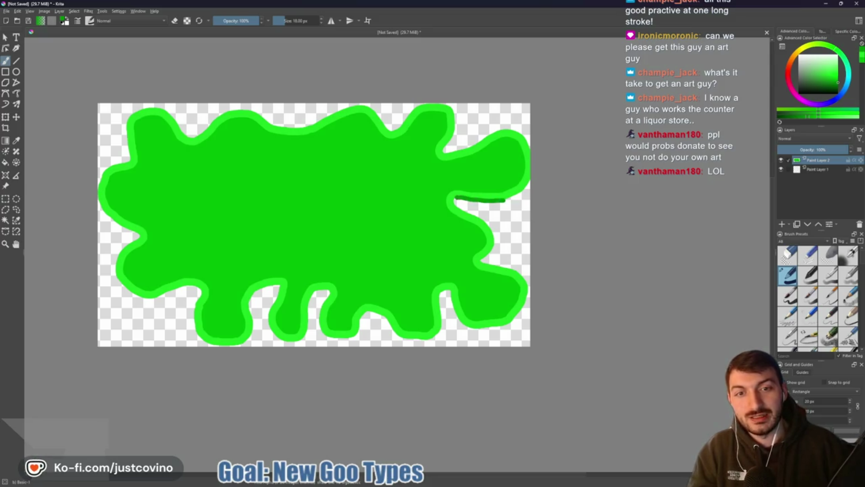
{"action": "left_click_drag", "start_coordinate": [453, 199], "coordinate": [487, 222]}
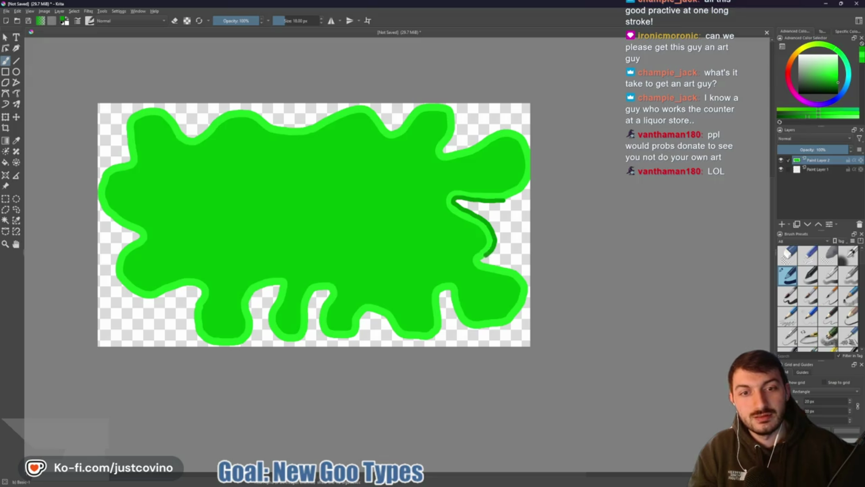
{"action": "left_click_drag", "start_coordinate": [478, 261], "coordinate": [518, 273]}
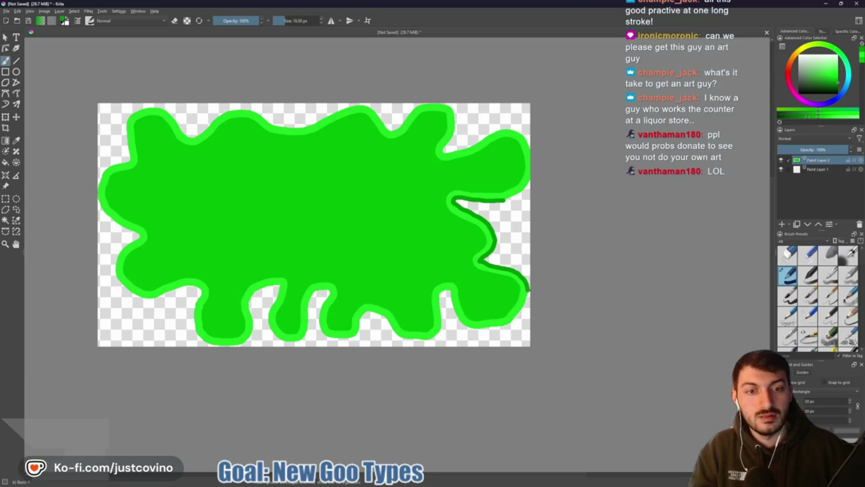
{"action": "scroll", "coordinate": [533, 338], "scroll_direction": "down", "scroll_amount": 3}
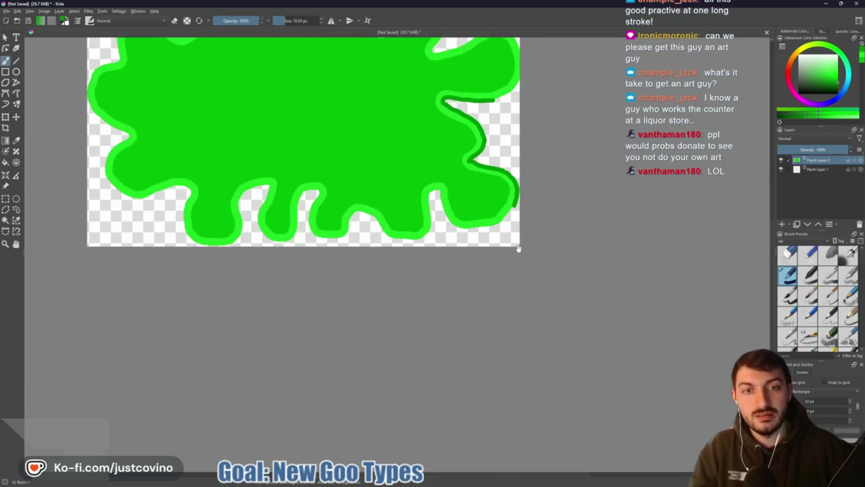
{"action": "scroll", "coordinate": [512, 198], "scroll_direction": "up", "scroll_amount": 5}
- Extend the dark-green outline around the lower drips, darkening the colour slightly with K
{"action": "mouse_move", "coordinate": [530, 232]}
{"action": "left_mouse_down"}
{"action": "mouse_move", "coordinate": [447, 332]}
{"action": "mouse_move", "coordinate": [408, 347]}
{"action": "mouse_move", "coordinate": [232, 365]}
{"action": "mouse_move", "coordinate": [182, 354]}
{"action": "mouse_move", "coordinate": [140, 315]}
{"action": "mouse_move", "coordinate": [106, 235]}
{"action": "mouse_move", "coordinate": [86, 136]}
{"action": "left_mouse_up"}
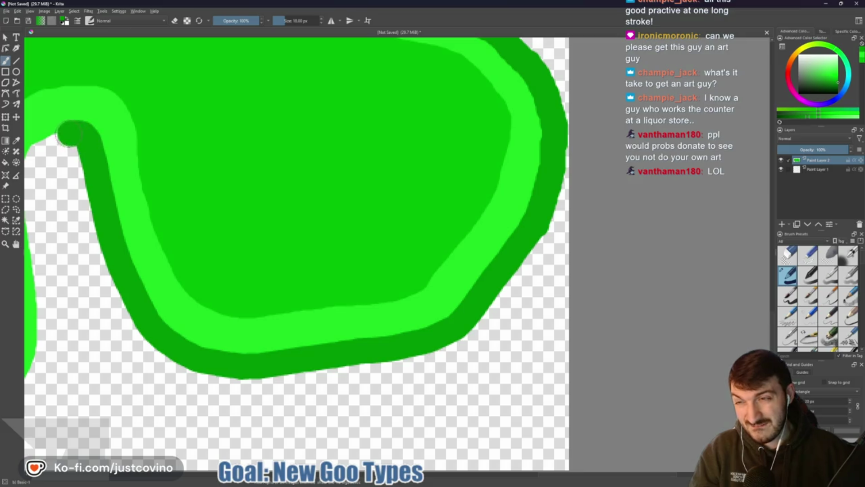
{"action": "left_click_drag", "start_coordinate": [69, 191], "coordinate": [324, 212]}
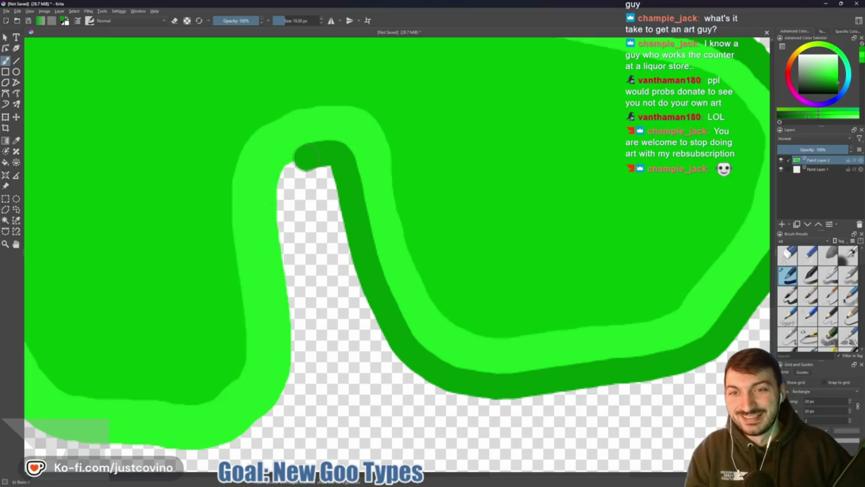
{"action": "left_click_drag", "start_coordinate": [280, 221], "coordinate": [288, 361]}
{"action": "mouse_move", "coordinate": [323, 414]}
{"action": "left_mouse_down"}
{"action": "mouse_move", "coordinate": [424, 260]}
{"action": "mouse_move", "coordinate": [363, 272]}
{"action": "mouse_move", "coordinate": [301, 299]}
{"action": "mouse_move", "coordinate": [133, 270]}
{"action": "mouse_move", "coordinate": [58, 169]}
{"action": "mouse_move", "coordinate": [200, 217]}
{"action": "mouse_move", "coordinate": [490, 279]}
{"action": "mouse_move", "coordinate": [406, 236]}
{"action": "mouse_move", "coordinate": [378, 230]}
{"action": "mouse_move", "coordinate": [335, 241]}
{"action": "mouse_move", "coordinate": [314, 270]}
{"action": "mouse_move", "coordinate": [308, 345]}
{"action": "mouse_move", "coordinate": [296, 366]}
{"action": "mouse_move", "coordinate": [185, 384]}
{"action": "left_mouse_up"}
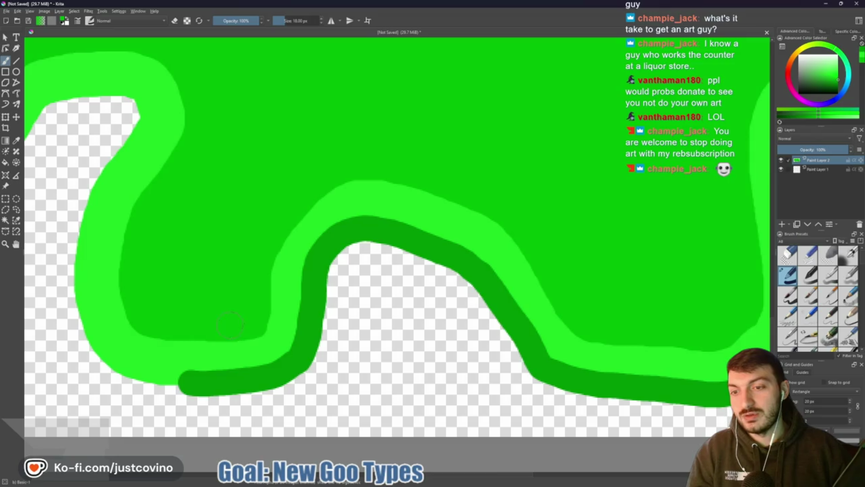
{"action": "key", "text": "k"}
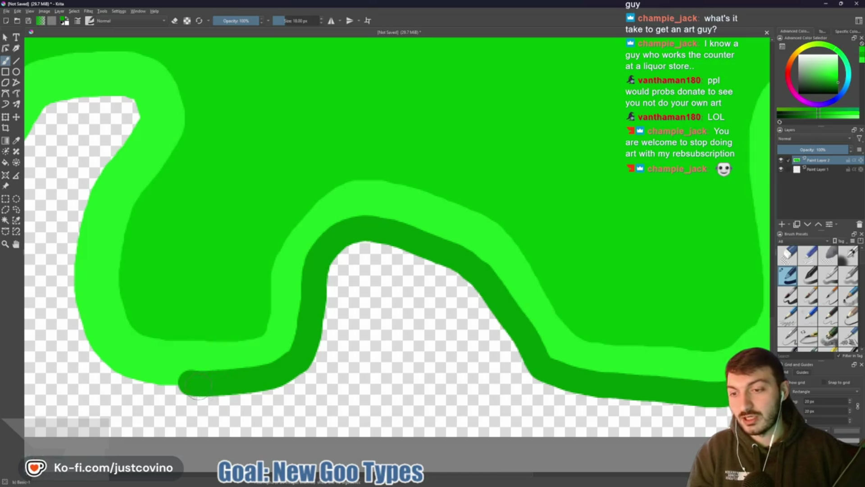
{"action": "left_click_drag", "start_coordinate": [195, 348], "coordinate": [409, 277]}
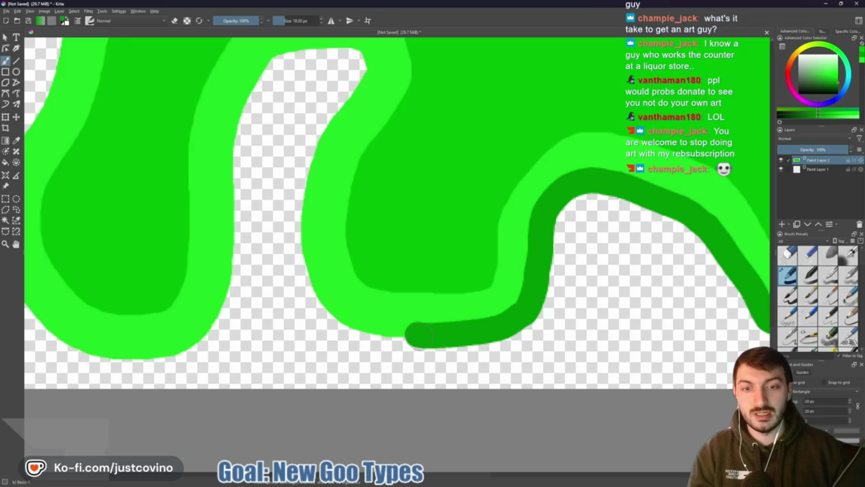
{"action": "mouse_move", "coordinate": [420, 336]}
{"action": "left_mouse_down"}
{"action": "mouse_move", "coordinate": [366, 337]}
{"action": "mouse_move", "coordinate": [338, 326]}
{"action": "mouse_move", "coordinate": [301, 268]}
{"action": "mouse_move", "coordinate": [301, 185]}
{"action": "mouse_move", "coordinate": [326, 132]}
{"action": "mouse_move", "coordinate": [311, 160]}
{"action": "mouse_move", "coordinate": [301, 255]}
{"action": "mouse_move", "coordinate": [328, 207]}
{"action": "mouse_move", "coordinate": [322, 192]}
{"action": "mouse_move", "coordinate": [246, 198]}
{"action": "mouse_move", "coordinate": [222, 225]}
{"action": "mouse_move", "coordinate": [203, 291]}
{"action": "mouse_move", "coordinate": [204, 375]}
{"action": "left_mouse_up"}
{"action": "mouse_move", "coordinate": [231, 349]}
{"action": "left_mouse_down"}
{"action": "mouse_move", "coordinate": [407, 149]}
{"action": "mouse_move", "coordinate": [383, 178]}
{"action": "mouse_move", "coordinate": [377, 237]}
{"action": "mouse_move", "coordinate": [359, 264]}
{"action": "mouse_move", "coordinate": [319, 288]}
{"action": "mouse_move", "coordinate": [232, 292]}
{"action": "mouse_move", "coordinate": [168, 231]}
{"action": "mouse_move", "coordinate": [149, 196]}
{"action": "mouse_move", "coordinate": [138, 160]}
{"action": "mouse_move", "coordinate": [140, 119]}
{"action": "left_mouse_up"}
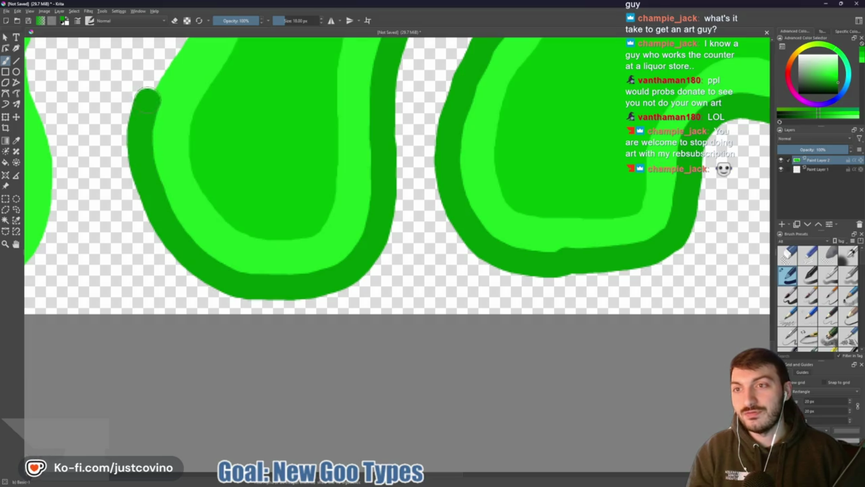
- Trace the dark-green outline up the drip sides and the splat's left edge toward the top lobe
{"action": "scroll", "coordinate": [154, 126], "scroll_direction": "up", "scroll_amount": 3}
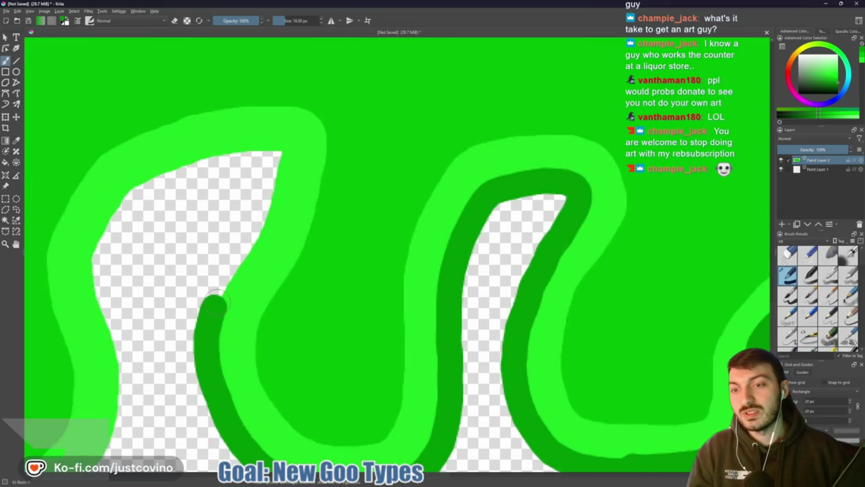
{"action": "mouse_move", "coordinate": [227, 277]}
{"action": "left_mouse_down"}
{"action": "mouse_move", "coordinate": [283, 166]}
{"action": "mouse_move", "coordinate": [273, 146]}
{"action": "mouse_move", "coordinate": [239, 146]}
{"action": "mouse_move", "coordinate": [160, 181]}
{"action": "mouse_move", "coordinate": [108, 221]}
{"action": "mouse_move", "coordinate": [95, 257]}
{"action": "mouse_move", "coordinate": [121, 384]}
{"action": "left_mouse_up"}
{"action": "left_click_drag", "start_coordinate": [154, 359], "coordinate": [379, 143]}
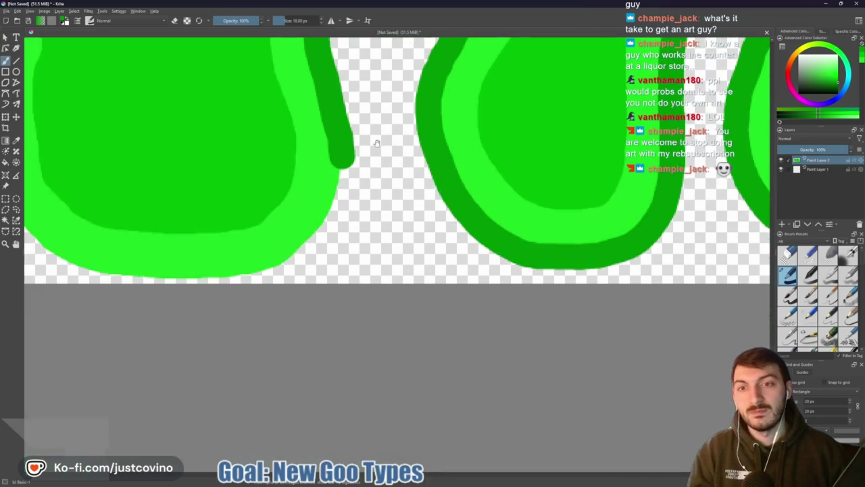
{"action": "mouse_move", "coordinate": [340, 183]}
{"action": "left_mouse_down"}
{"action": "mouse_move", "coordinate": [336, 221]}
{"action": "mouse_move", "coordinate": [290, 263]}
{"action": "mouse_move", "coordinate": [266, 270]}
{"action": "mouse_move", "coordinate": [93, 272]}
{"action": "mouse_move", "coordinate": [338, 332]}
{"action": "mouse_move", "coordinate": [302, 310]}
{"action": "mouse_move", "coordinate": [269, 253]}
{"action": "mouse_move", "coordinate": [261, 159]}
{"action": "mouse_move", "coordinate": [267, 114]}
{"action": "mouse_move", "coordinate": [283, 92]}
{"action": "mouse_move", "coordinate": [271, 160]}
{"action": "mouse_move", "coordinate": [223, 284]}
{"action": "mouse_move", "coordinate": [248, 214]}
{"action": "mouse_move", "coordinate": [237, 198]}
{"action": "mouse_move", "coordinate": [156, 184]}
{"action": "mouse_move", "coordinate": [52, 219]}
{"action": "mouse_move", "coordinate": [251, 217]}
{"action": "mouse_move", "coordinate": [546, 249]}
{"action": "mouse_move", "coordinate": [451, 287]}
{"action": "mouse_move", "coordinate": [367, 280]}
{"action": "mouse_move", "coordinate": [275, 217]}
{"action": "mouse_move", "coordinate": [249, 185]}
{"action": "mouse_move", "coordinate": [236, 159]}
{"action": "mouse_move", "coordinate": [230, 108]}
{"action": "mouse_move", "coordinate": [221, 297]}
{"action": "mouse_move", "coordinate": [230, 296]}
{"action": "mouse_move", "coordinate": [215, 279]}
{"action": "mouse_move", "coordinate": [225, 239]}
{"action": "mouse_move", "coordinate": [247, 201]}
{"action": "mouse_move", "coordinate": [358, 115]}
{"action": "mouse_move", "coordinate": [295, 82]}
{"action": "left_mouse_up"}
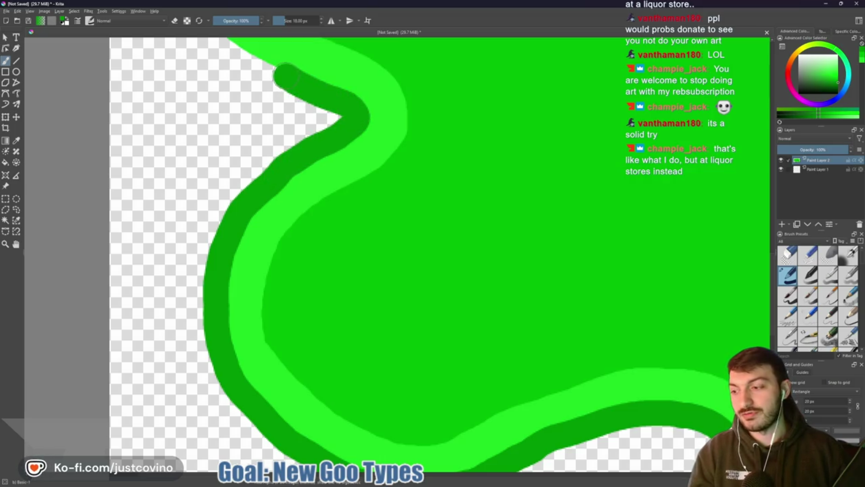
{"action": "mouse_move", "coordinate": [219, 108]}
{"action": "left_mouse_down"}
{"action": "mouse_move", "coordinate": [284, 281]}
{"action": "mouse_move", "coordinate": [279, 315]}
{"action": "left_mouse_up"}
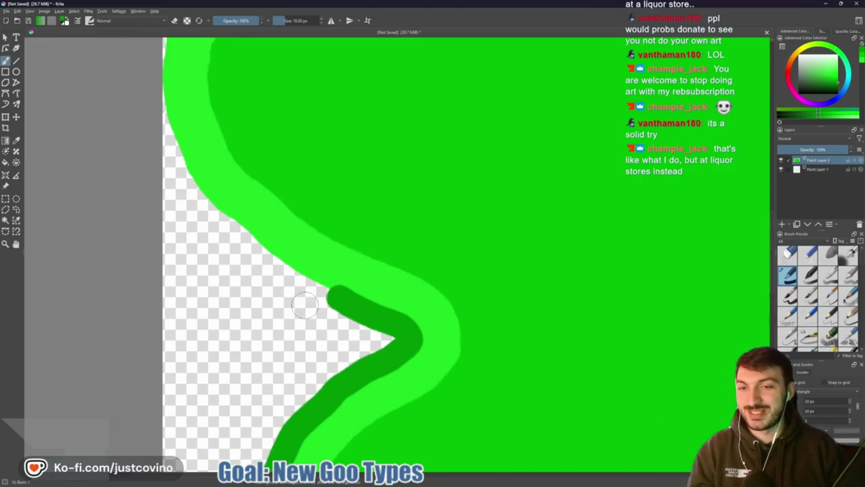
{"action": "mouse_move", "coordinate": [315, 289]}
{"action": "left_mouse_down"}
{"action": "mouse_move", "coordinate": [282, 272]}
{"action": "mouse_move", "coordinate": [198, 195]}
{"action": "mouse_move", "coordinate": [264, 311]}
{"action": "left_mouse_up"}
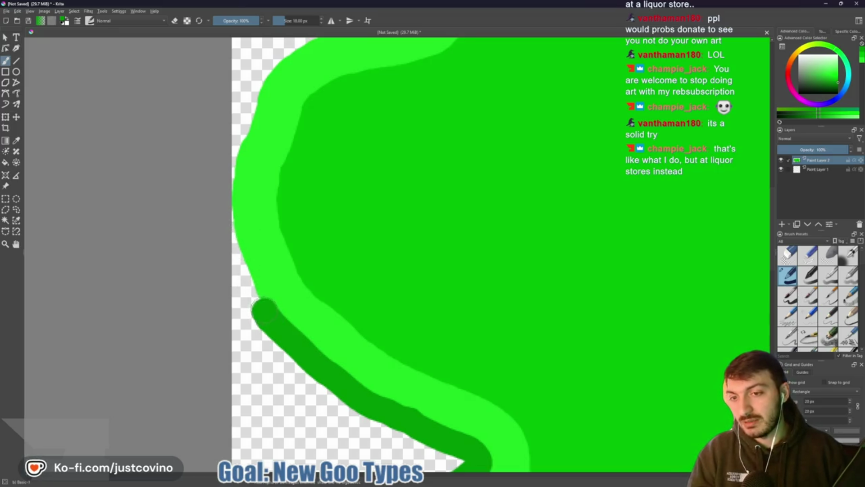
{"action": "left_click_drag", "start_coordinate": [253, 286], "coordinate": [245, 253]}
{"action": "mouse_move", "coordinate": [242, 185]}
{"action": "left_mouse_down"}
{"action": "mouse_move", "coordinate": [254, 117]}
{"action": "mouse_move", "coordinate": [267, 196]}
{"action": "mouse_move", "coordinate": [250, 311]}
{"action": "mouse_move", "coordinate": [268, 248]}
{"action": "mouse_move", "coordinate": [306, 217]}
{"action": "mouse_move", "coordinate": [402, 197]}
{"action": "mouse_move", "coordinate": [417, 174]}
{"action": "mouse_move", "coordinate": [408, 80]}
{"action": "mouse_move", "coordinate": [397, 149]}
{"action": "mouse_move", "coordinate": [346, 277]}
{"action": "left_mouse_up"}
{"action": "mouse_move", "coordinate": [344, 207]}
{"action": "left_mouse_down"}
{"action": "mouse_move", "coordinate": [328, 221]}
{"action": "mouse_move", "coordinate": [319, 255]}
{"action": "mouse_move", "coordinate": [319, 318]}
{"action": "left_mouse_up"}
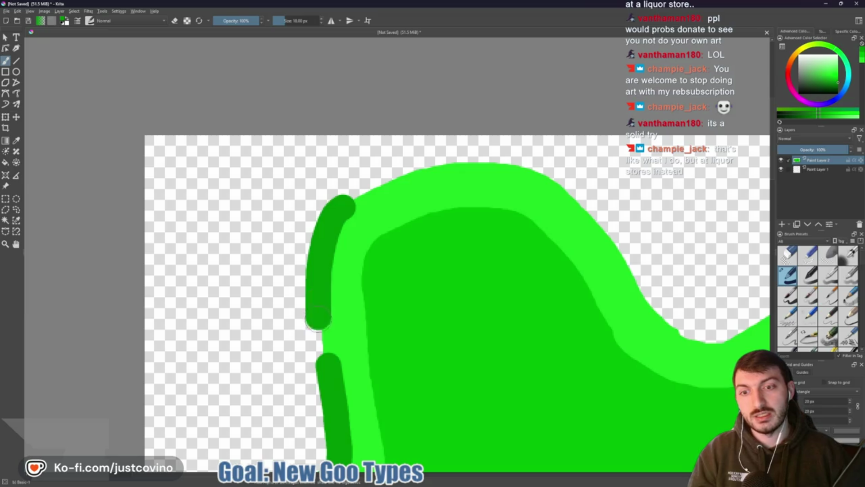
{"action": "mouse_move", "coordinate": [393, 215]}
{"action": "left_mouse_down"}
{"action": "mouse_move", "coordinate": [315, 235]}
{"action": "mouse_move", "coordinate": [221, 238]}
{"action": "mouse_move", "coordinate": [353, 216]}
{"action": "mouse_move", "coordinate": [423, 235]}
{"action": "mouse_move", "coordinate": [532, 378]}
{"action": "mouse_move", "coordinate": [556, 392]}
{"action": "mouse_move", "coordinate": [595, 383]}
{"action": "mouse_move", "coordinate": [750, 244]}
{"action": "left_mouse_up"}
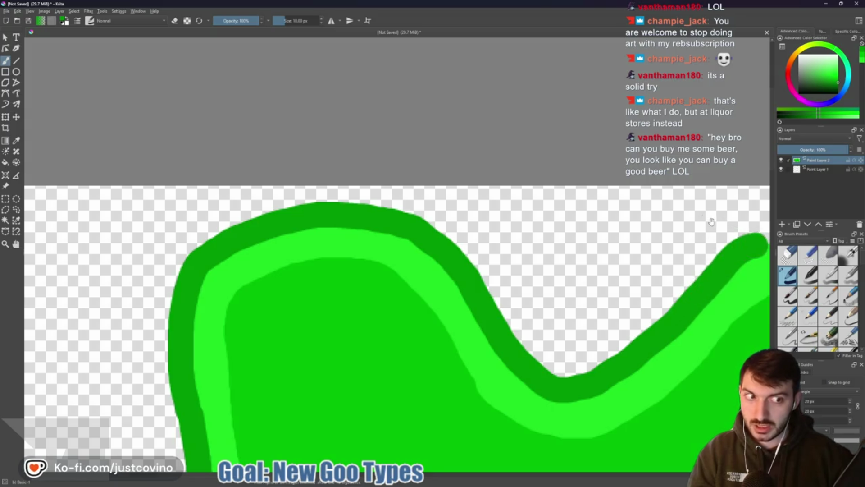
- Finish the dark-green outline over the top hilltops and valley and down the right side
{"action": "left_click_drag", "start_coordinate": [712, 222], "coordinate": [324, 228]}
{"action": "mouse_move", "coordinate": [370, 250]}
{"action": "left_mouse_down"}
{"action": "mouse_move", "coordinate": [440, 227]}
{"action": "mouse_move", "coordinate": [525, 226]}
{"action": "mouse_move", "coordinate": [590, 254]}
{"action": "mouse_move", "coordinate": [644, 309]}
{"action": "mouse_move", "coordinate": [705, 327]}
{"action": "left_mouse_up"}
{"action": "mouse_move", "coordinate": [704, 282]}
{"action": "left_mouse_down"}
{"action": "mouse_move", "coordinate": [513, 235]}
{"action": "mouse_move", "coordinate": [271, 216]}
{"action": "left_mouse_up"}
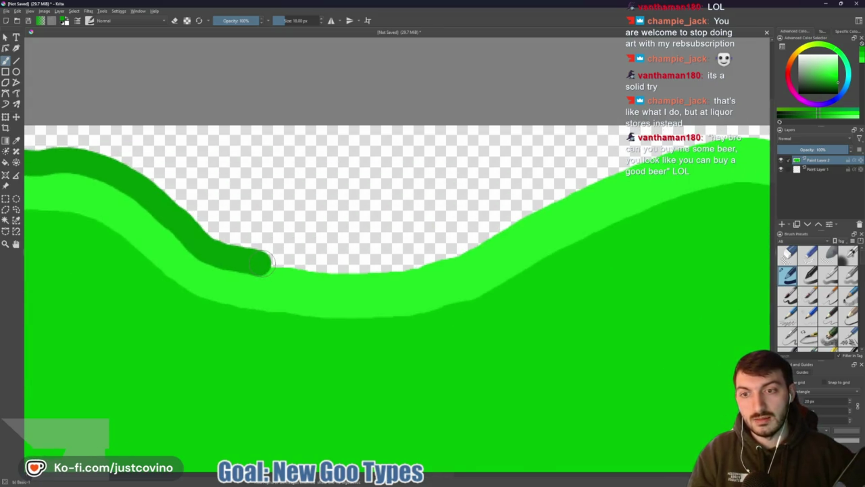
{"action": "mouse_move", "coordinate": [272, 264]}
{"action": "left_mouse_down"}
{"action": "mouse_move", "coordinate": [447, 257]}
{"action": "mouse_move", "coordinate": [640, 158]}
{"action": "left_mouse_up"}
{"action": "mouse_move", "coordinate": [676, 157]}
{"action": "left_mouse_down"}
{"action": "mouse_move", "coordinate": [337, 192]}
{"action": "mouse_move", "coordinate": [374, 171]}
{"action": "mouse_move", "coordinate": [466, 186]}
{"action": "mouse_move", "coordinate": [498, 210]}
{"action": "mouse_move", "coordinate": [566, 305]}
{"action": "mouse_move", "coordinate": [586, 318]}
{"action": "mouse_move", "coordinate": [620, 311]}
{"action": "mouse_move", "coordinate": [654, 285]}
{"action": "mouse_move", "coordinate": [744, 173]}
{"action": "mouse_move", "coordinate": [279, 215]}
{"action": "mouse_move", "coordinate": [460, 202]}
{"action": "mouse_move", "coordinate": [507, 214]}
{"action": "mouse_move", "coordinate": [525, 239]}
{"action": "mouse_move", "coordinate": [538, 347]}
{"action": "mouse_move", "coordinate": [559, 302]}
{"action": "mouse_move", "coordinate": [485, 185]}
{"action": "mouse_move", "coordinate": [207, 181]}
{"action": "left_mouse_up"}
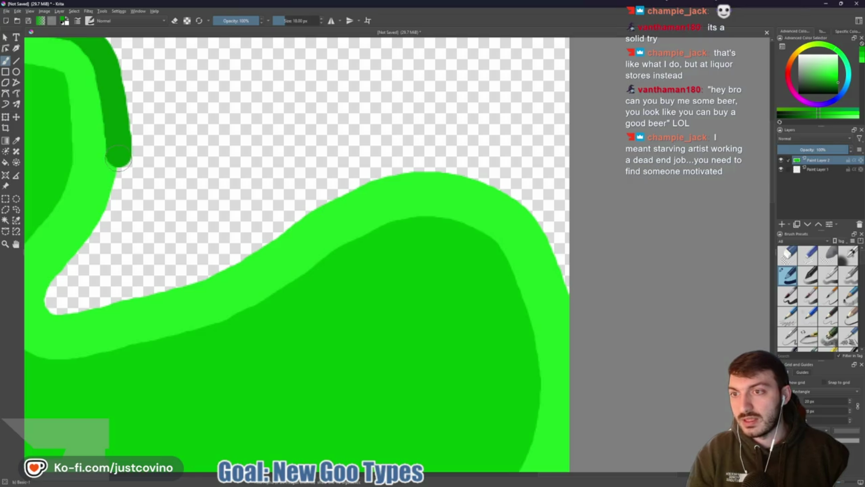
{"action": "mouse_move", "coordinate": [118, 160]}
{"action": "left_mouse_down"}
{"action": "mouse_move", "coordinate": [103, 212]}
{"action": "mouse_move", "coordinate": [52, 294]}
{"action": "mouse_move", "coordinate": [64, 303]}
{"action": "mouse_move", "coordinate": [229, 264]}
{"action": "mouse_move", "coordinate": [363, 182]}
{"action": "mouse_move", "coordinate": [444, 169]}
{"action": "mouse_move", "coordinate": [494, 183]}
{"action": "mouse_move", "coordinate": [538, 216]}
{"action": "mouse_move", "coordinate": [555, 245]}
{"action": "mouse_move", "coordinate": [566, 317]}
{"action": "mouse_move", "coordinate": [532, 165]}
{"action": "mouse_move", "coordinate": [531, 108]}
{"action": "left_mouse_up"}
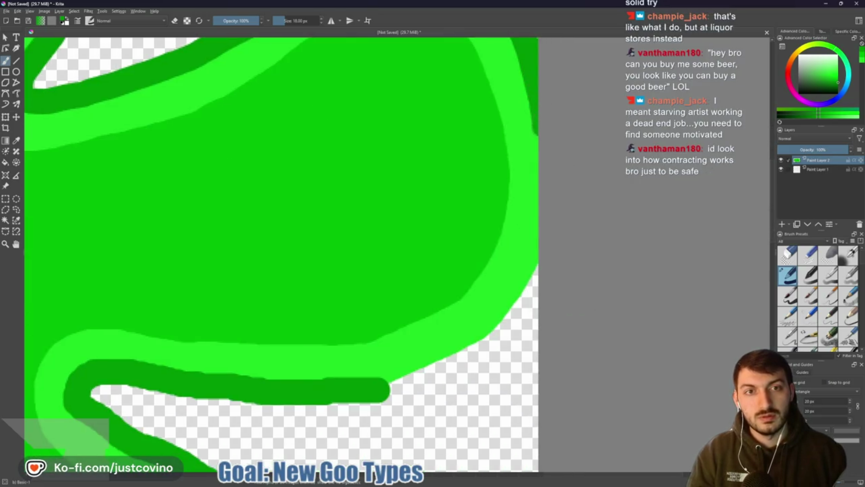
{"action": "mouse_move", "coordinate": [534, 180]}
{"action": "left_mouse_down"}
{"action": "mouse_move", "coordinate": [534, 273]}
{"action": "mouse_move", "coordinate": [507, 331]}
{"action": "mouse_move", "coordinate": [474, 355]}
{"action": "mouse_move", "coordinate": [385, 389]}
{"action": "left_mouse_up"}
{"action": "scroll", "coordinate": [370, 377], "scroll_direction": "down", "scroll_amount": 10}
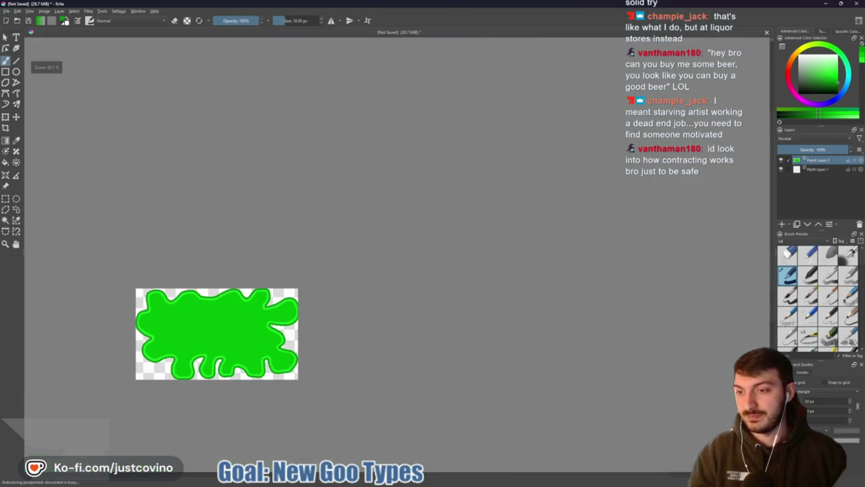
{"action": "scroll", "coordinate": [366, 236], "scroll_direction": "up", "scroll_amount": 4}
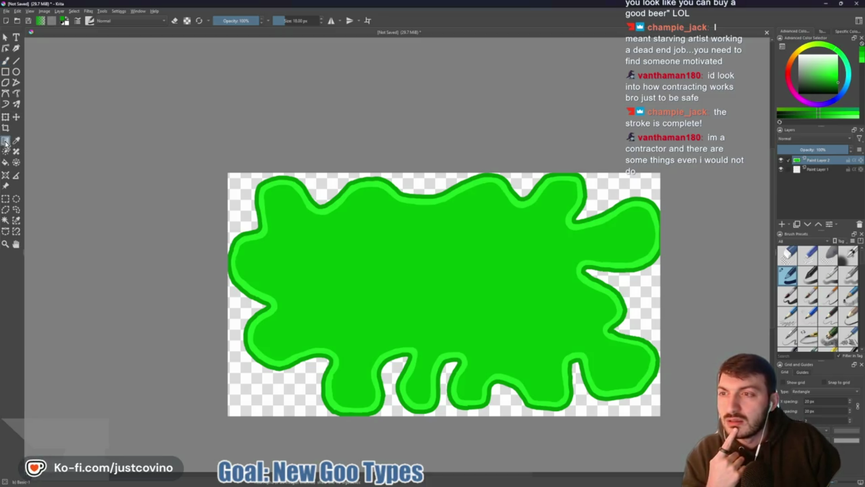
{"action": "left_click_drag", "start_coordinate": [267, 212], "coordinate": [274, 238]}
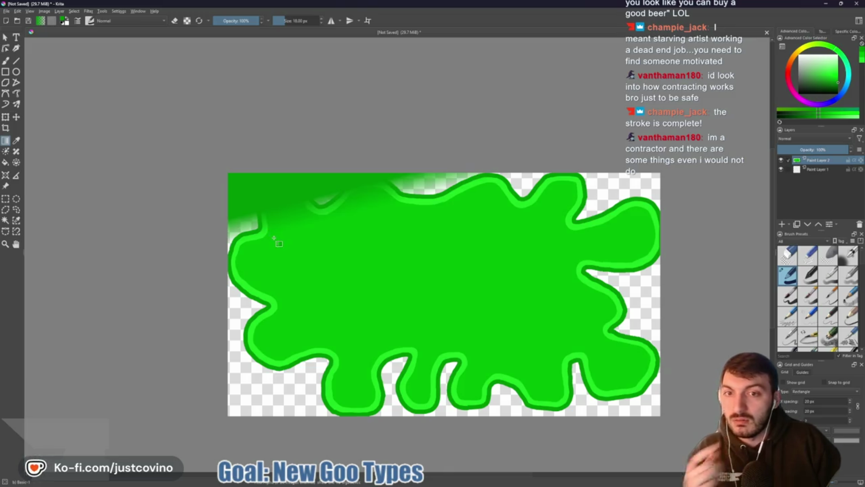
{"action": "key", "text": "ctrl+z"}
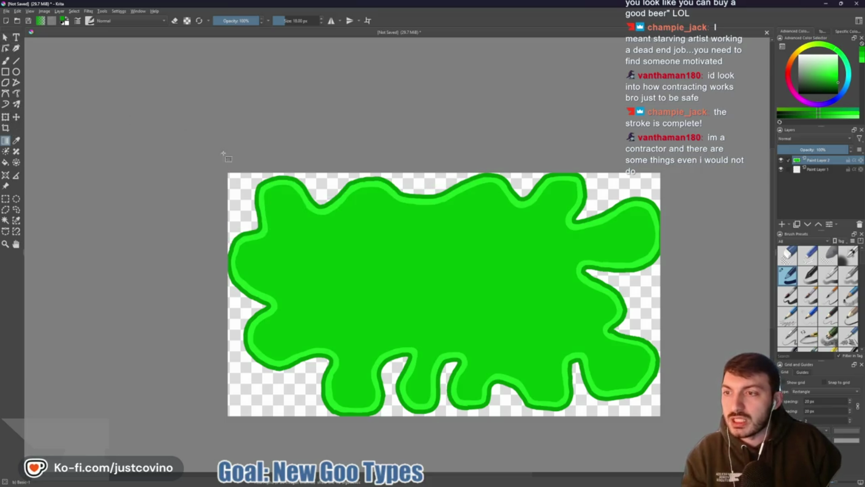
{"action": "key", "text": "b"}
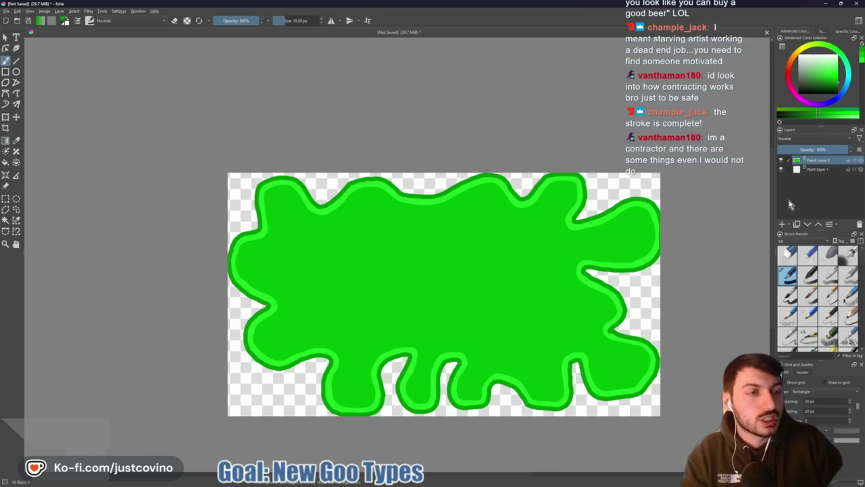
{"action": "scroll", "coordinate": [810, 279], "scroll_direction": "down", "scroll_amount": 3}
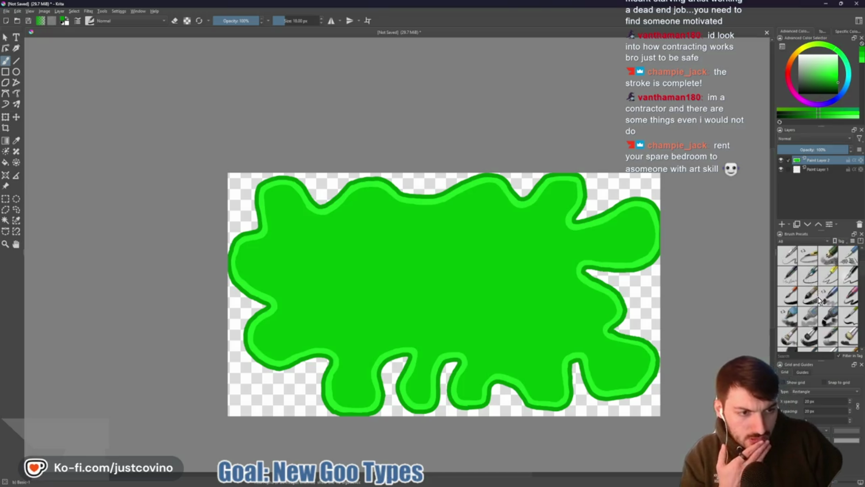
{"action": "scroll", "coordinate": [819, 300], "scroll_direction": "down", "scroll_amount": 2}
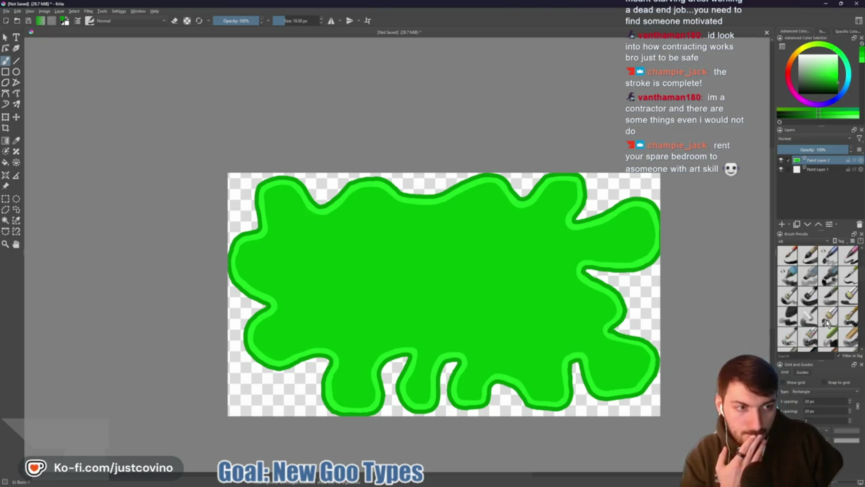
{"action": "scroll", "coordinate": [826, 321], "scroll_direction": "down", "scroll_amount": 2}
{"action": "scroll", "coordinate": [826, 320], "scroll_direction": "down", "scroll_amount": 3}
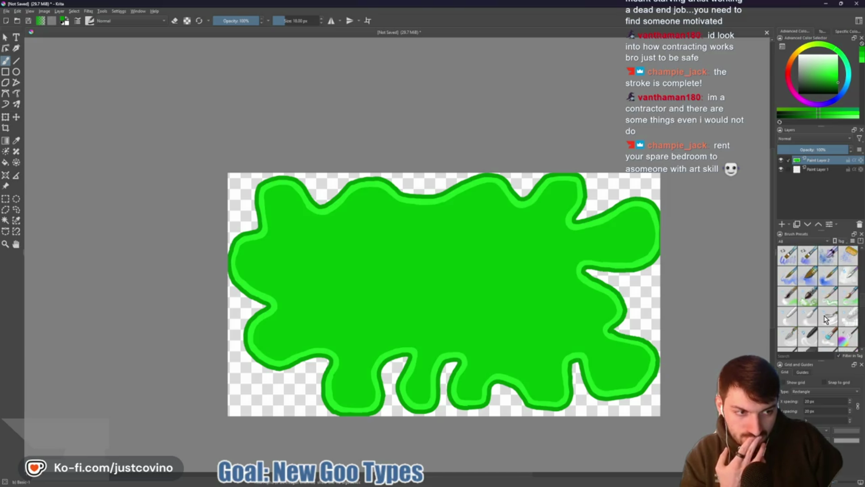
{"action": "scroll", "coordinate": [824, 317], "scroll_direction": "down", "scroll_amount": 3}
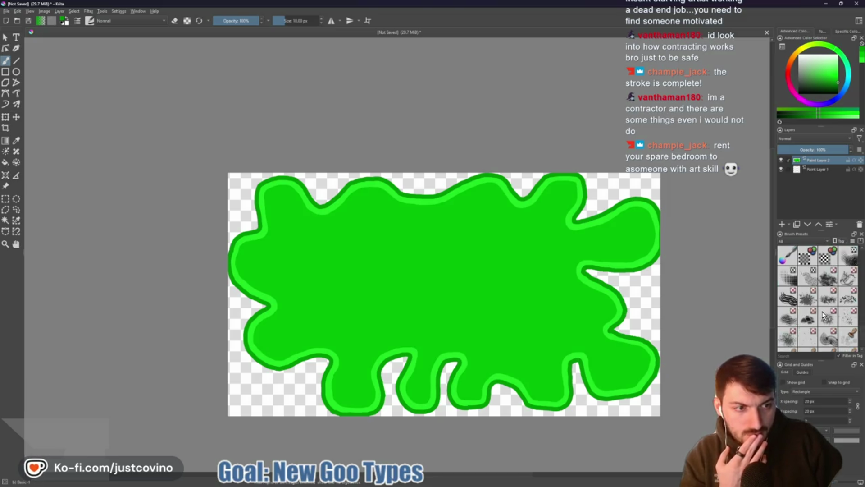
{"action": "scroll", "coordinate": [823, 316], "scroll_direction": "up", "scroll_amount": 5}
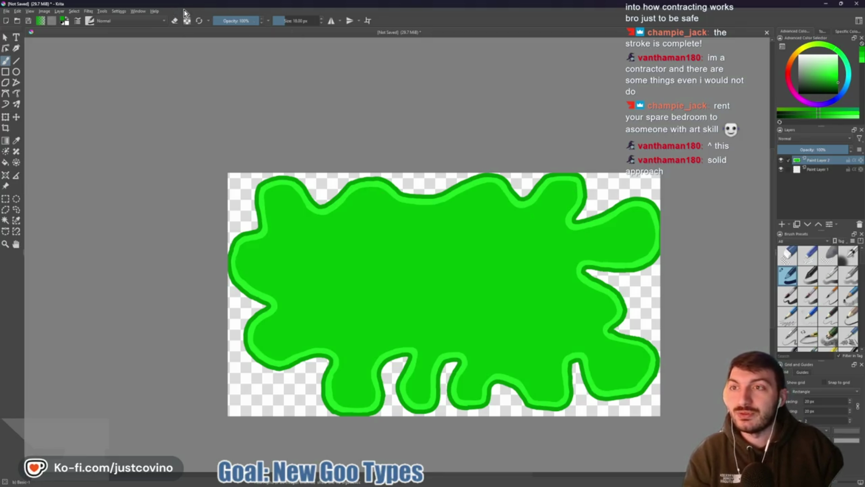
{"action": "left_click_drag", "start_coordinate": [259, 125], "coordinate": [203, 95]}
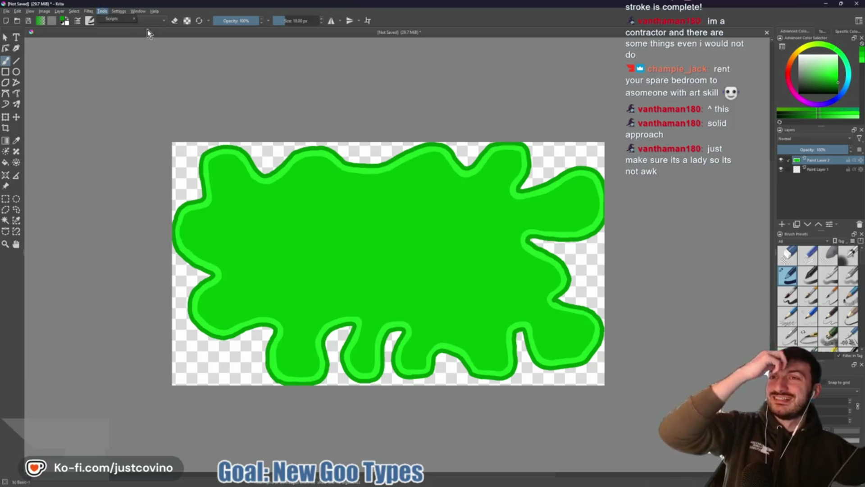
{"action": "mouse_move", "coordinate": [116, 10]}
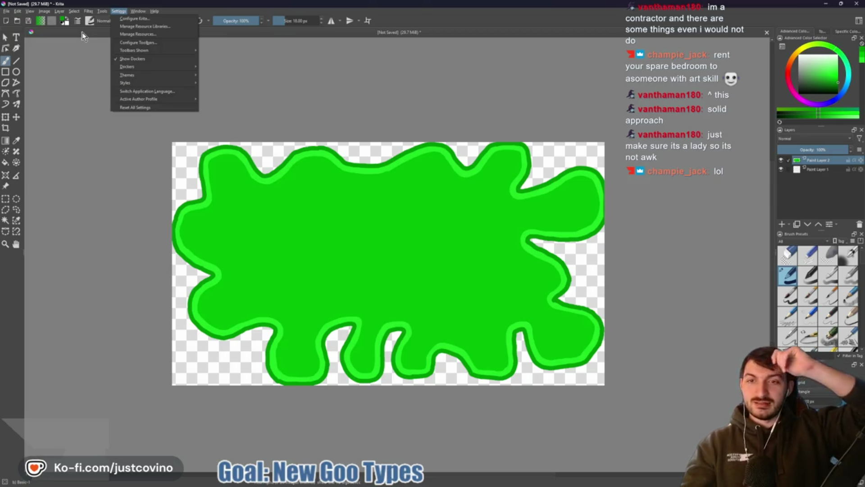
{"action": "left_click", "coordinate": [136, 14]}
{"action": "left_click", "coordinate": [87, 11]}
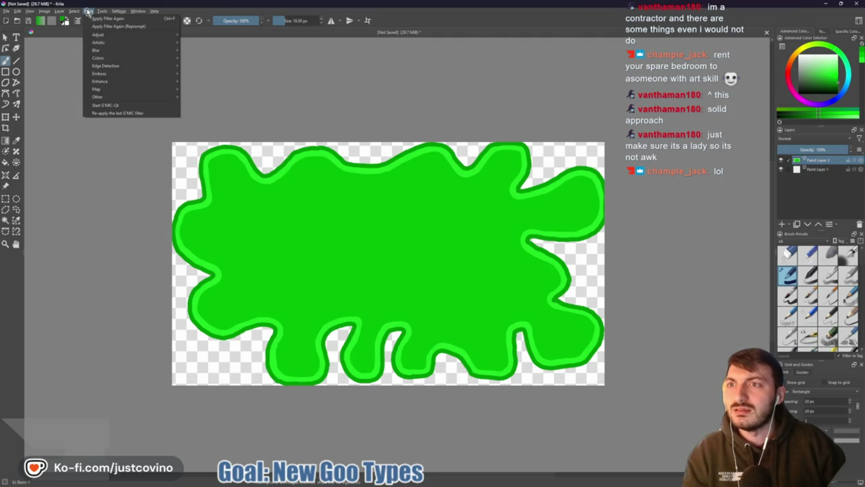
{"action": "mouse_move", "coordinate": [74, 11]}
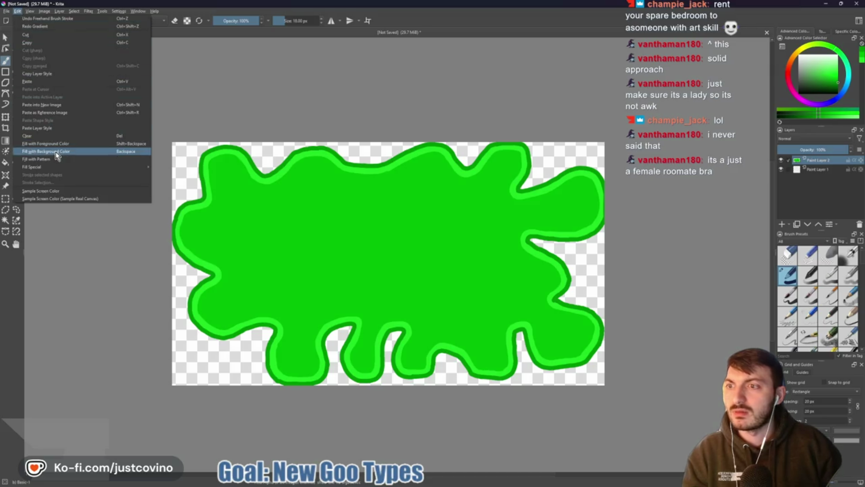
{"action": "left_click", "coordinate": [16, 12]}
{"action": "left_click", "coordinate": [16, 13]}
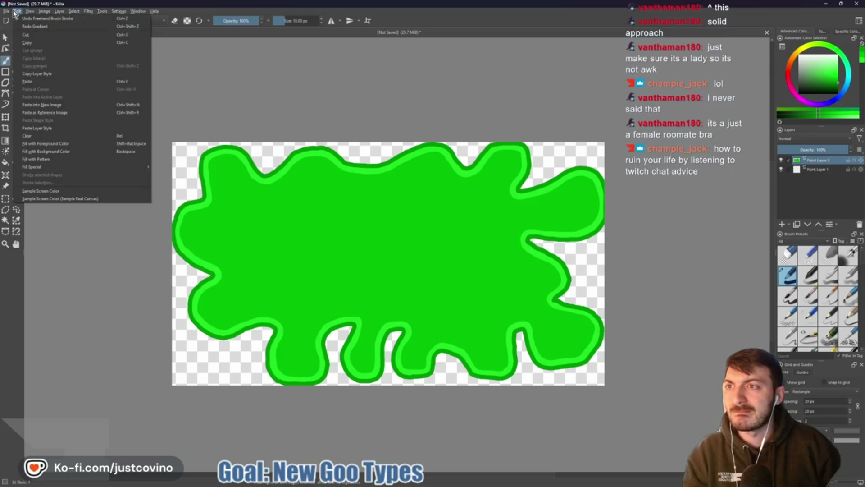
{"action": "mouse_move", "coordinate": [6, 12]}
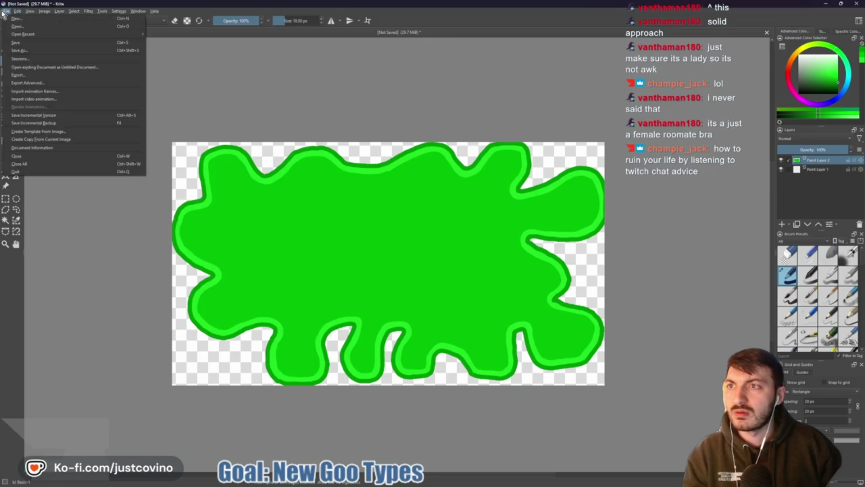
{"action": "left_click", "coordinate": [12, 280]}
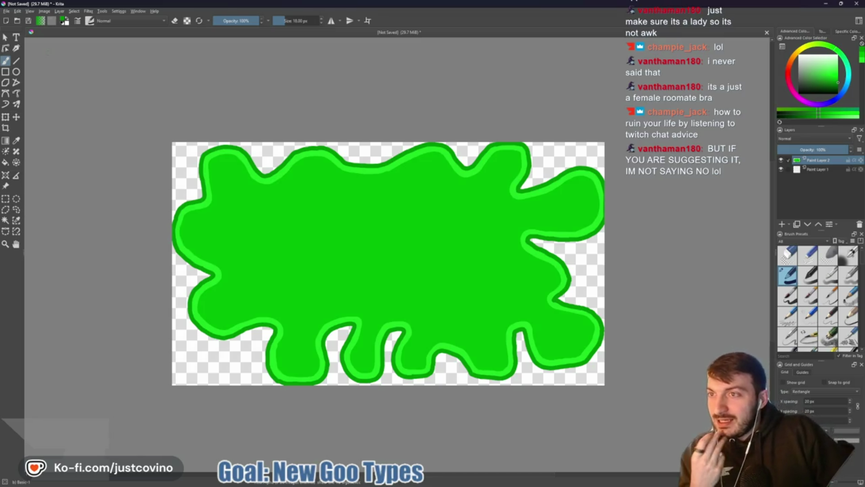
{"action": "left_click", "coordinate": [6, 152]}
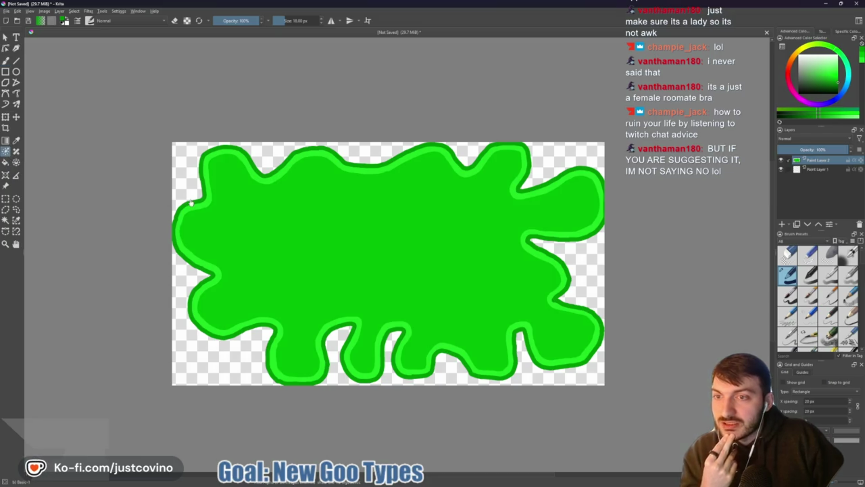
{"action": "left_click", "coordinate": [210, 198]}
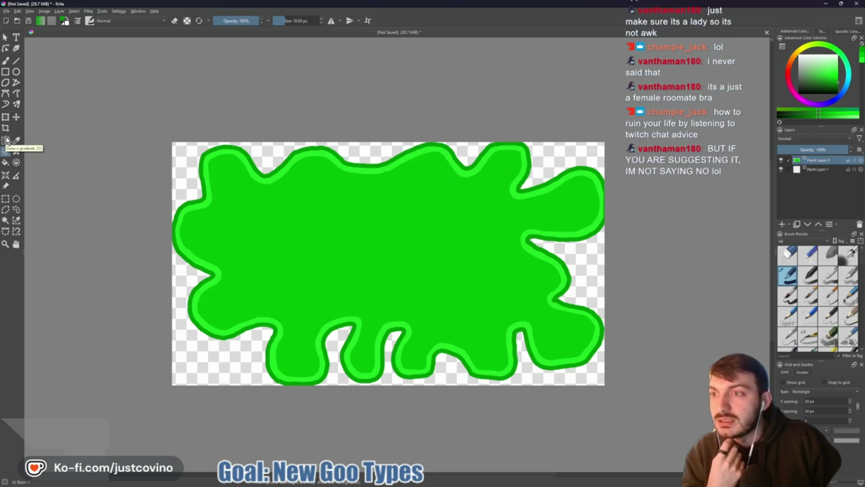
{"action": "left_click", "coordinate": [5, 140]}
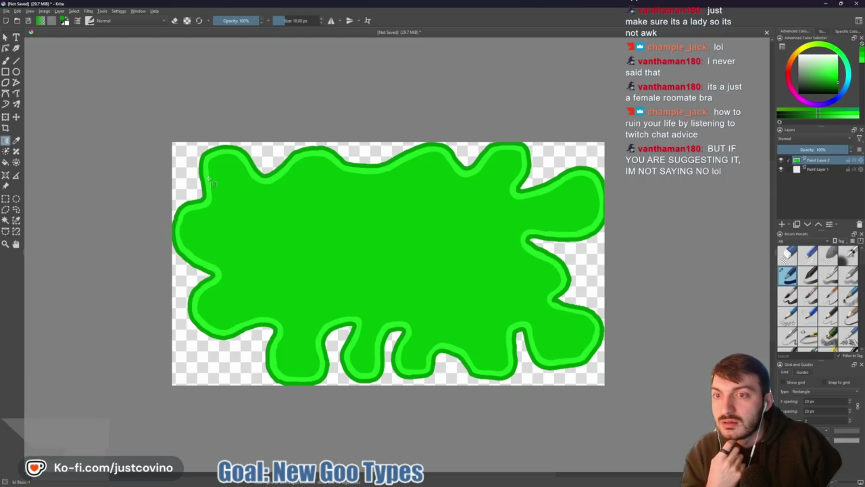
{"action": "left_click_drag", "start_coordinate": [212, 205], "coordinate": [211, 206]}
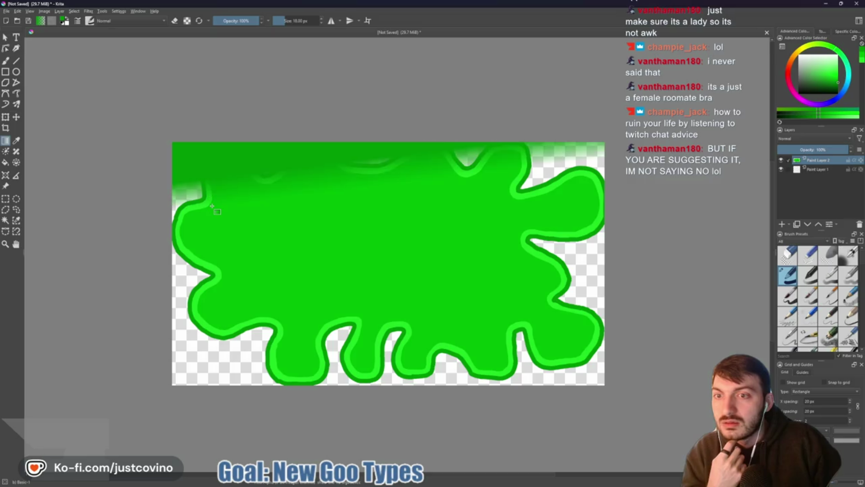
{"action": "key", "text": "ctrl+z"}
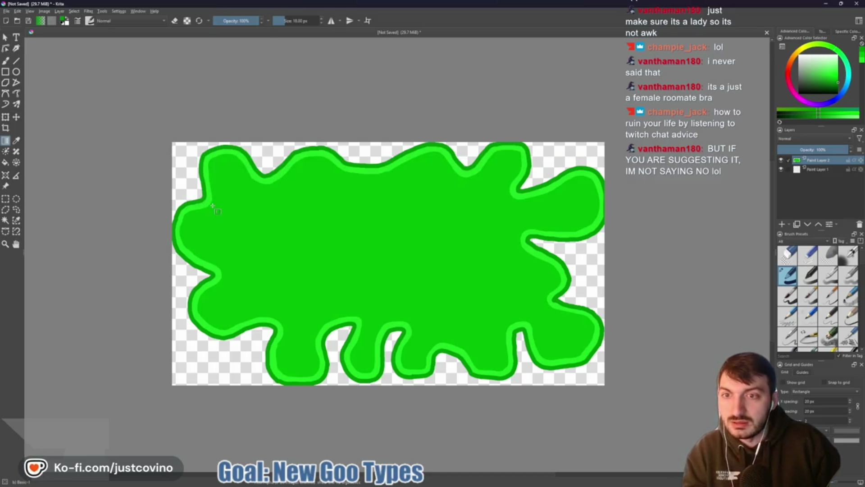
{"action": "left_click_drag", "start_coordinate": [293, 221], "coordinate": [293, 222]}
{"action": "key", "text": "ctrl+z"}
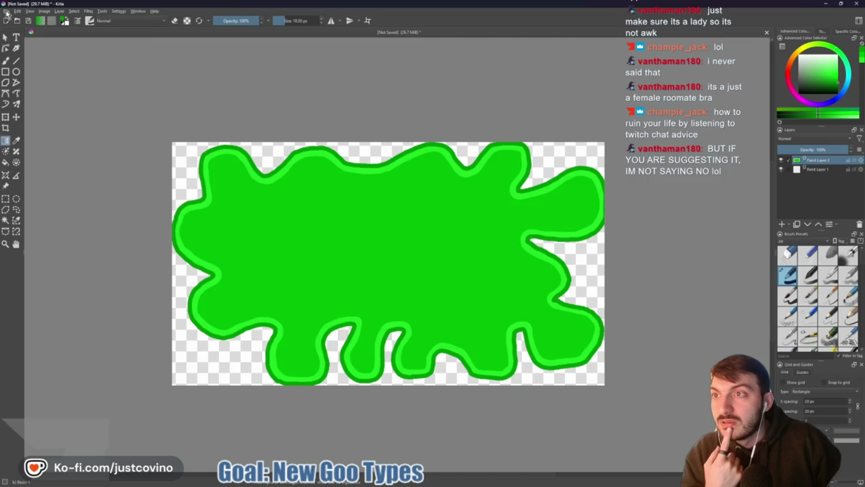
- Export the splat as goo_splat_box.png in ui_elements, overwriting the old file, then switch to Godot
{"action": "left_click", "coordinate": [7, 11]}
{"action": "left_click", "coordinate": [34, 86]}
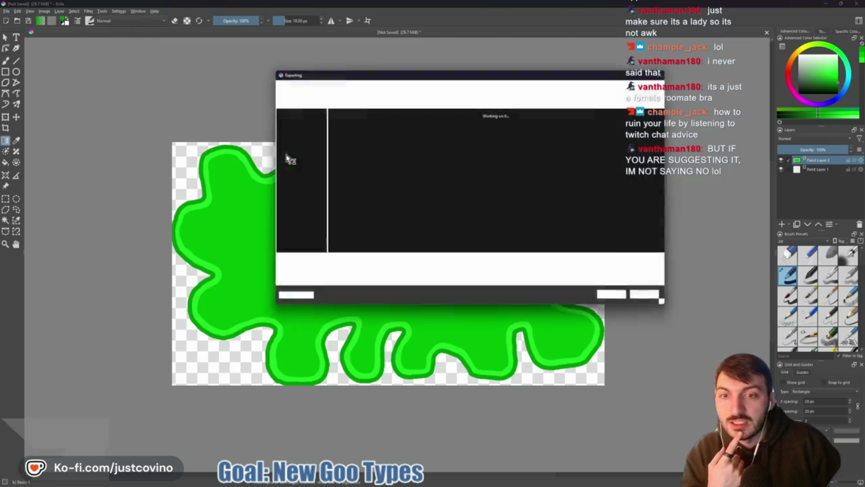
{"action": "left_click", "coordinate": [389, 141]}
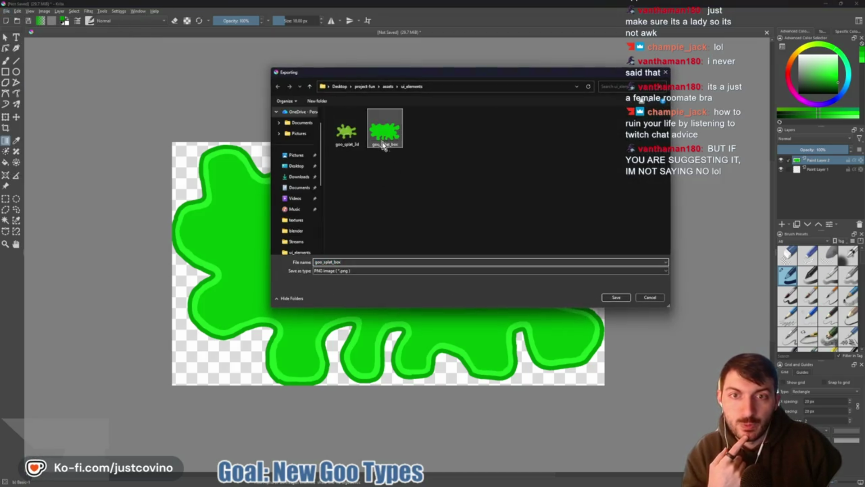
{"action": "left_click", "coordinate": [622, 297]}
{"action": "left_click", "coordinate": [453, 249]}
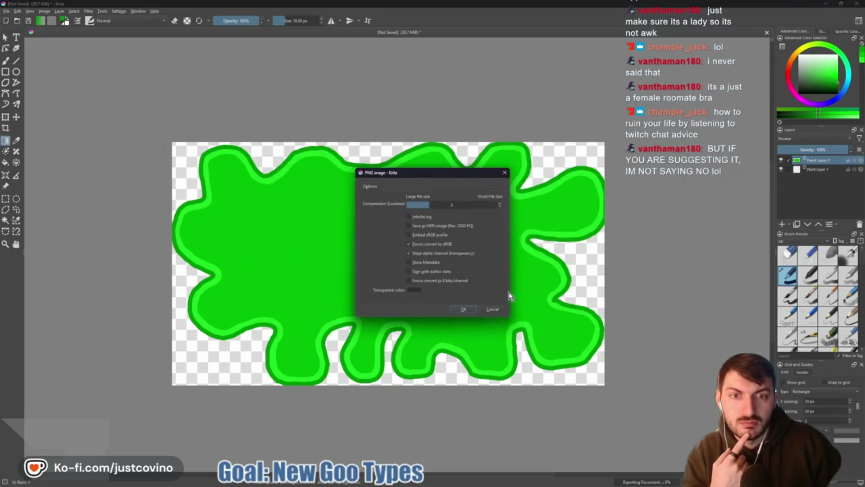
{"action": "left_click", "coordinate": [464, 309]}
{"action": "key", "text": "alt+Tab"}
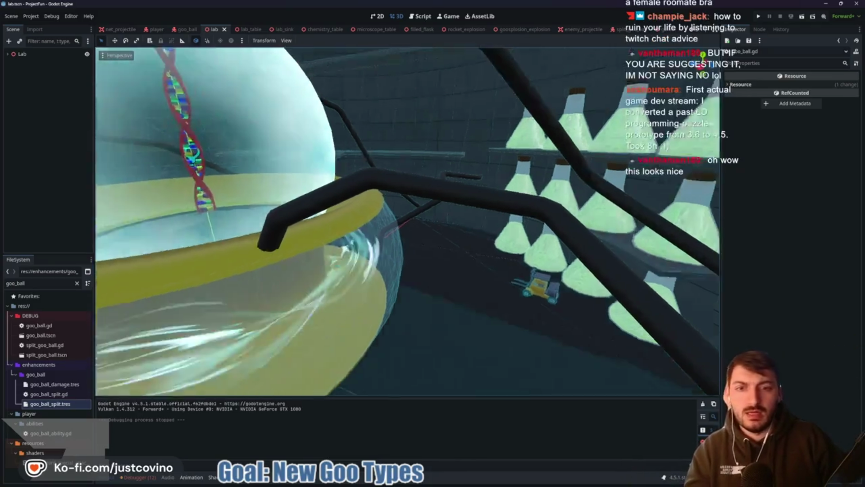
- Fly around the 3D lab past the goo ball and grated floor, then save lab.tscn
{"action": "mouse_move", "coordinate": [411, 142]}
{"action": "left_mouse_down"}
{"action": "mouse_move", "coordinate": [374, 156]}
{"action": "mouse_move", "coordinate": [329, 152]}
{"action": "mouse_move", "coordinate": [428, 189]}
{"action": "left_mouse_up"}
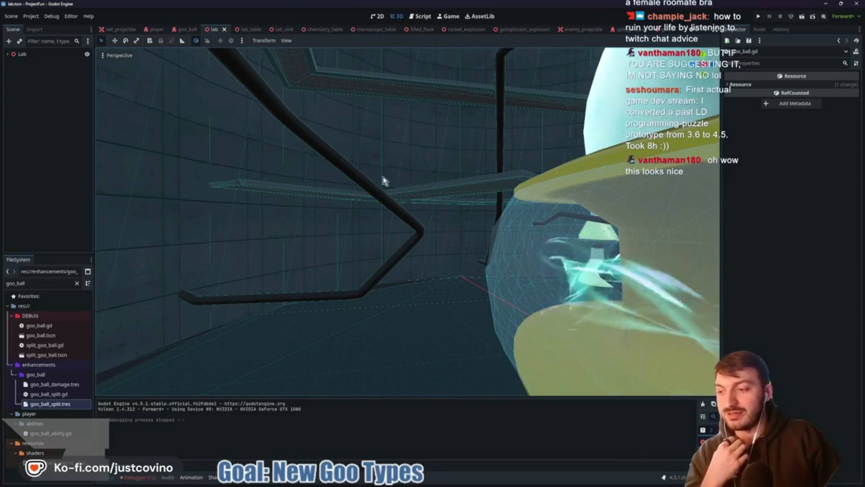
{"action": "mouse_move", "coordinate": [368, 178]}
{"action": "left_mouse_down"}
{"action": "mouse_move", "coordinate": [329, 193]}
{"action": "mouse_move", "coordinate": [311, 167]}
{"action": "mouse_move", "coordinate": [325, 162]}
{"action": "mouse_move", "coordinate": [315, 176]}
{"action": "mouse_move", "coordinate": [307, 167]}
{"action": "mouse_move", "coordinate": [311, 176]}
{"action": "mouse_move", "coordinate": [340, 156]}
{"action": "mouse_move", "coordinate": [341, 211]}
{"action": "left_mouse_up"}
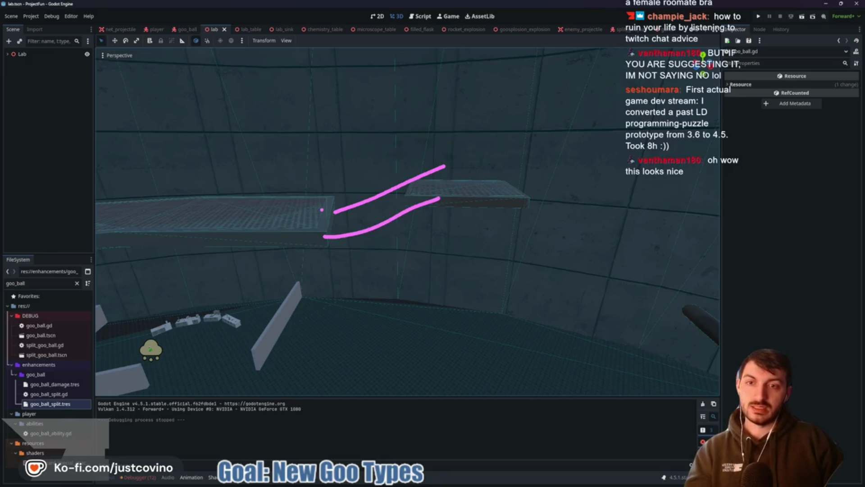
{"action": "mouse_move", "coordinate": [469, 212]}
{"action": "left_mouse_down"}
{"action": "mouse_move", "coordinate": [403, 259]}
{"action": "mouse_move", "coordinate": [484, 217]}
{"action": "left_mouse_up"}
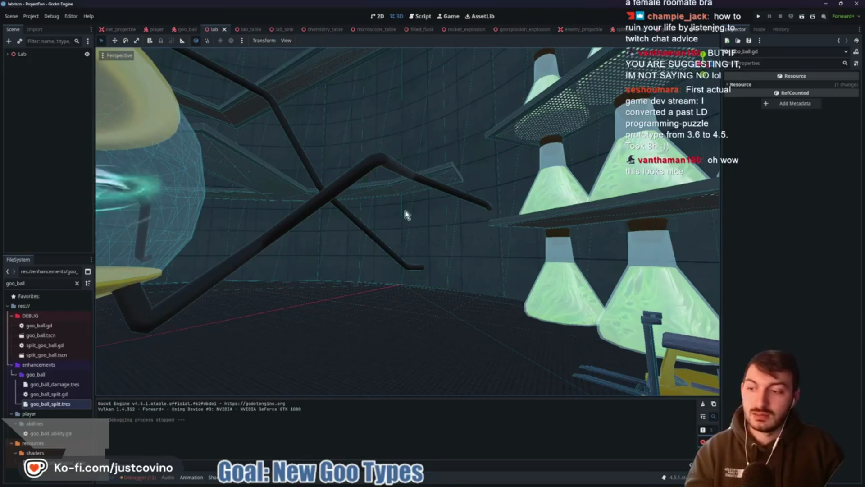
{"action": "key", "text": "ctrl+s"}
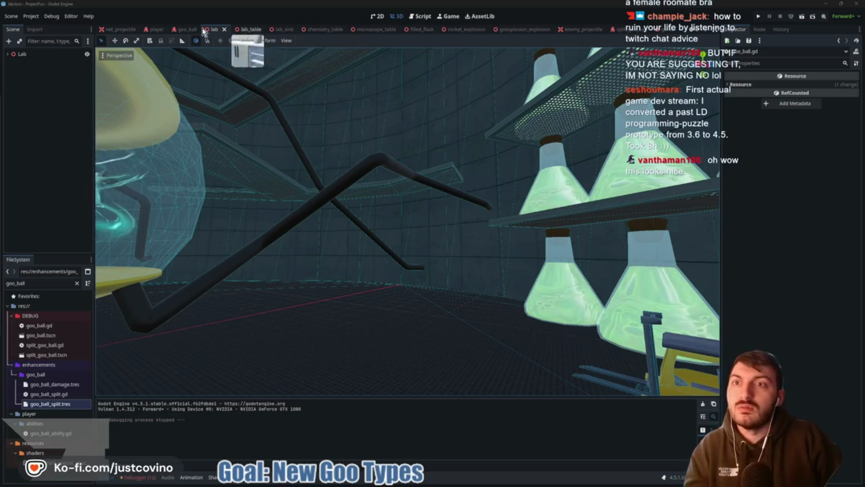
- Pan the game scene to the main menu's goo-splat Play button, then return to the Notion checklist
{"action": "left_click", "coordinate": [663, 29]}
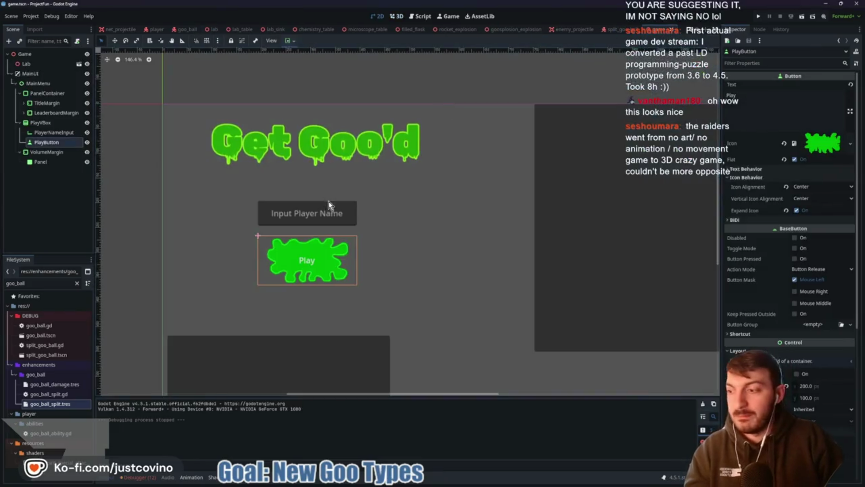
{"action": "mouse_move", "coordinate": [445, 233]}
{"action": "left_mouse_down"}
{"action": "mouse_move", "coordinate": [379, 233]}
{"action": "mouse_move", "coordinate": [388, 248]}
{"action": "left_mouse_up"}
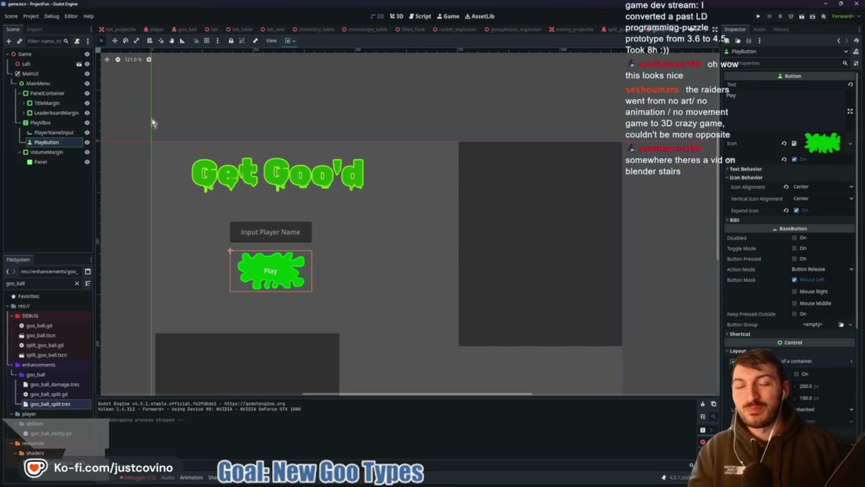
{"action": "left_click_drag", "start_coordinate": [421, 229], "coordinate": [431, 199]}
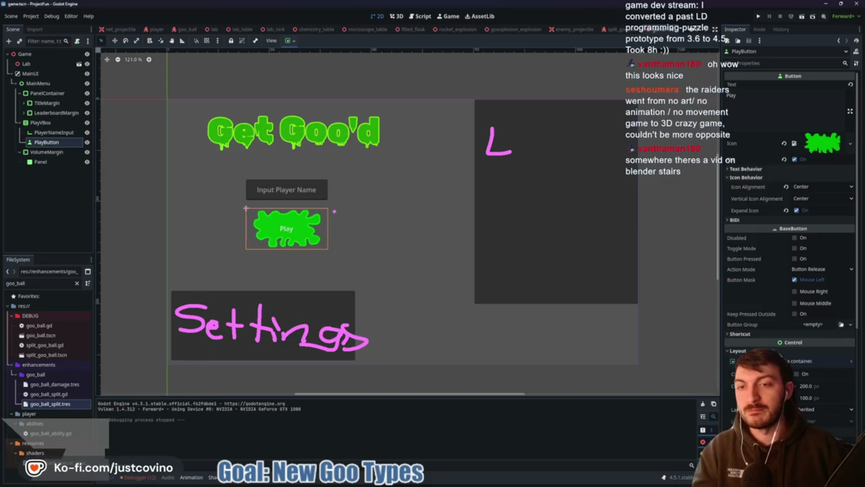
{"action": "key", "text": "Escape"}
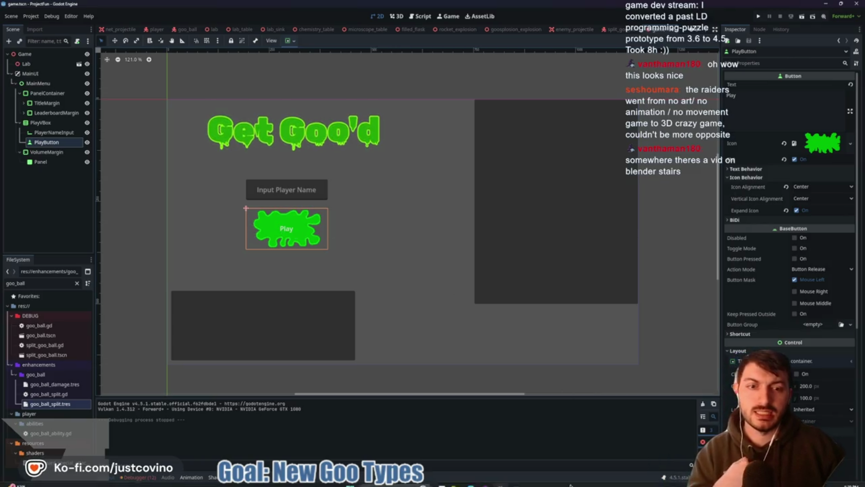
{"action": "left_click", "coordinate": [471, 481]}
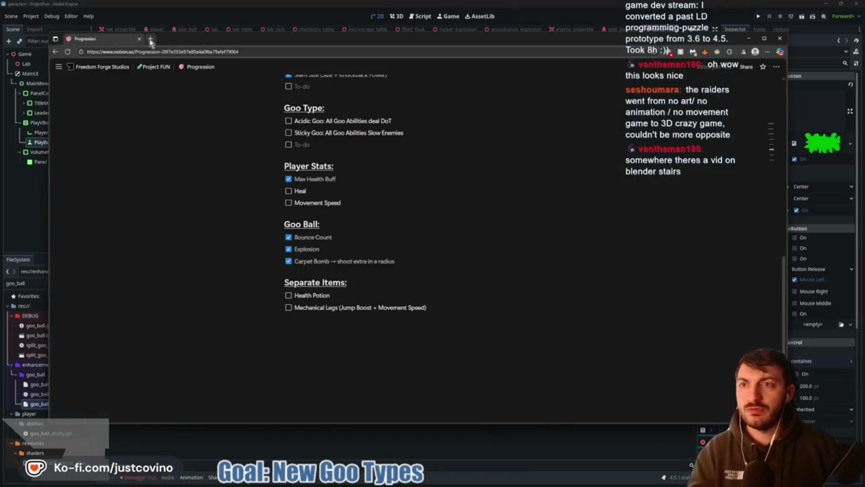
- In a new tab, visit itch.io and then the Kenney asset site
{"action": "left_click", "coordinate": [151, 40]}
{"action": "type", "text": "itch.io/game-assets/tag-3d/tag-godot"}
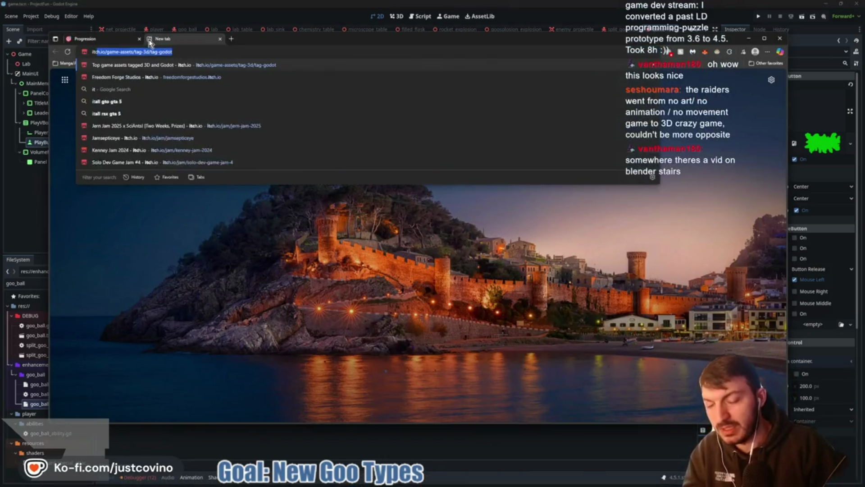
{"action": "key", "text": "Return"}
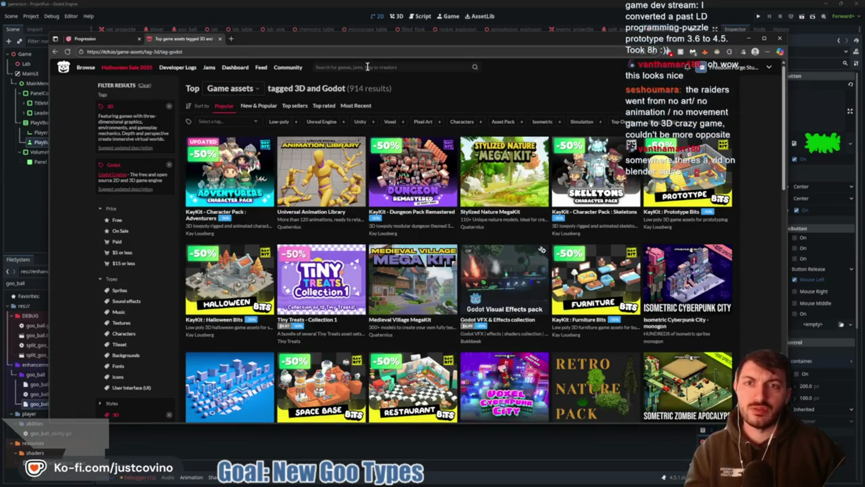
{"action": "left_click", "coordinate": [289, 52]}
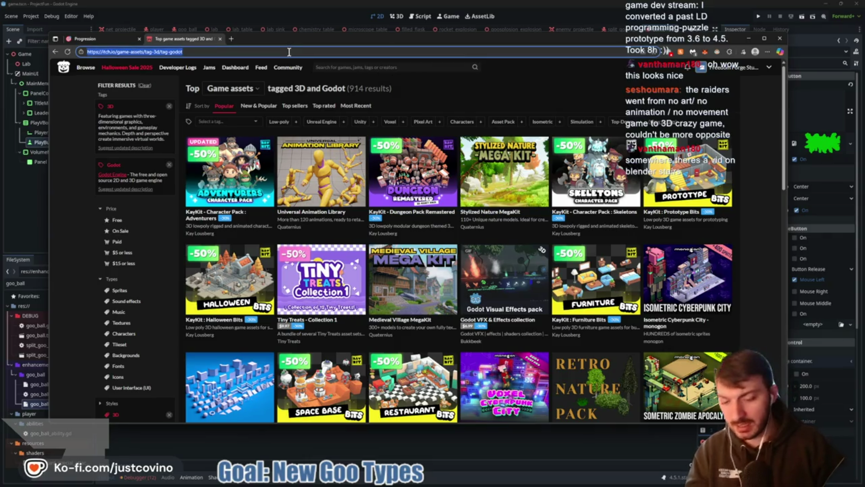
{"action": "type", "text": "kenney.nl/assets/survival-kit"}
{"action": "key", "text": "Return"}
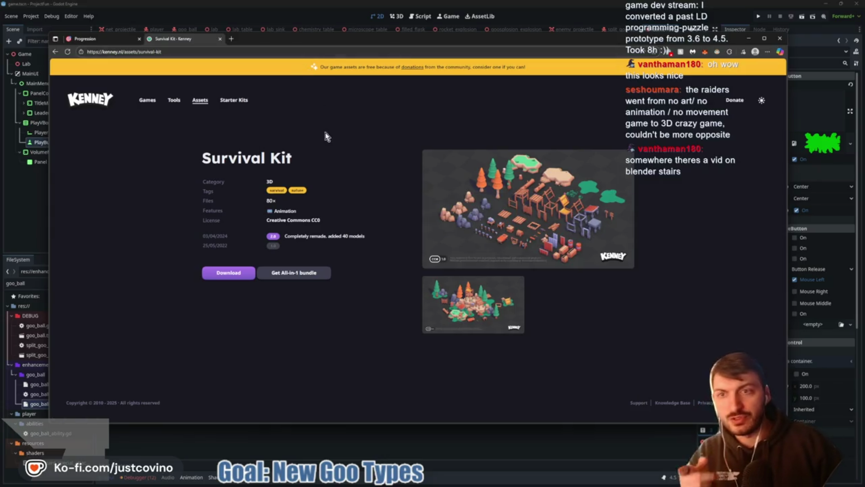
- Filter Kenney's assets to UI and preview the UI Pack - Sci-Fi images
{"action": "left_click", "coordinate": [198, 102]}
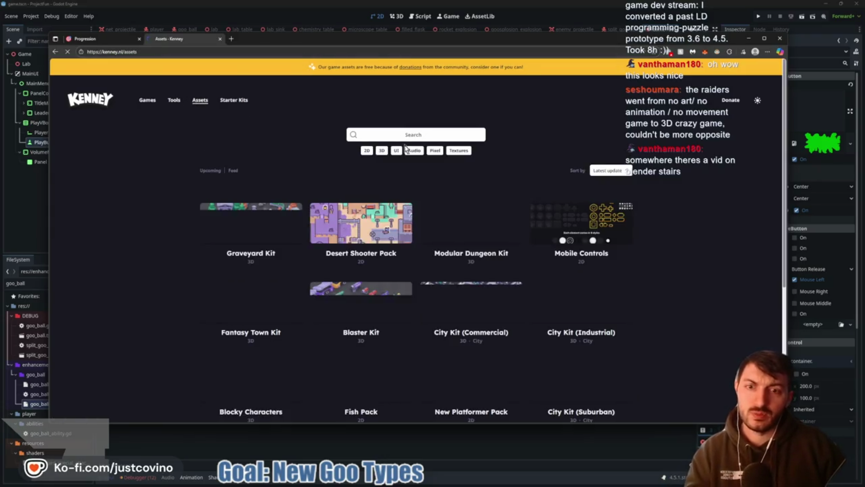
{"action": "left_click", "coordinate": [396, 151]}
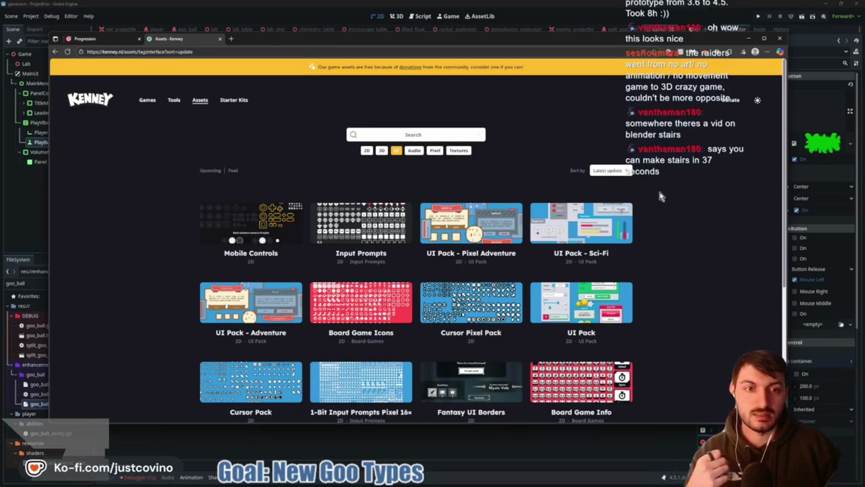
{"action": "scroll", "coordinate": [666, 210], "scroll_direction": "down", "scroll_amount": 1}
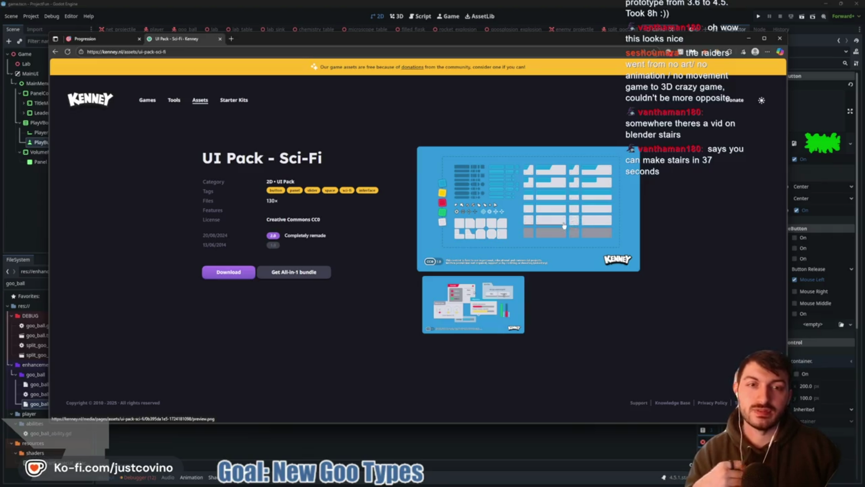
{"action": "left_click", "coordinate": [515, 219]}
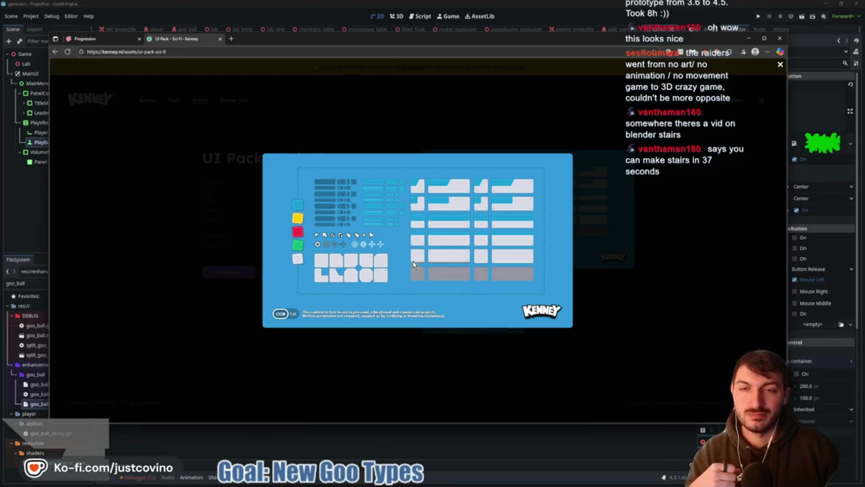
{"action": "left_click", "coordinate": [518, 299]}
{"action": "left_click", "coordinate": [427, 292]}
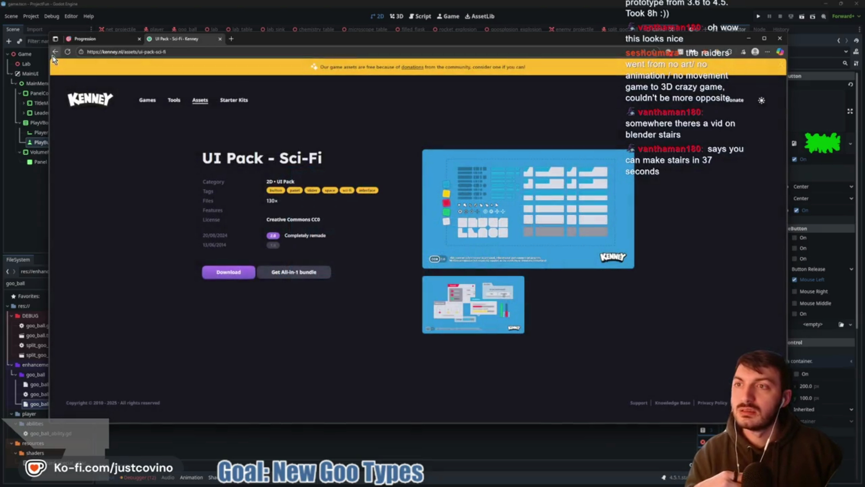
{"action": "left_click", "coordinate": [54, 53]}
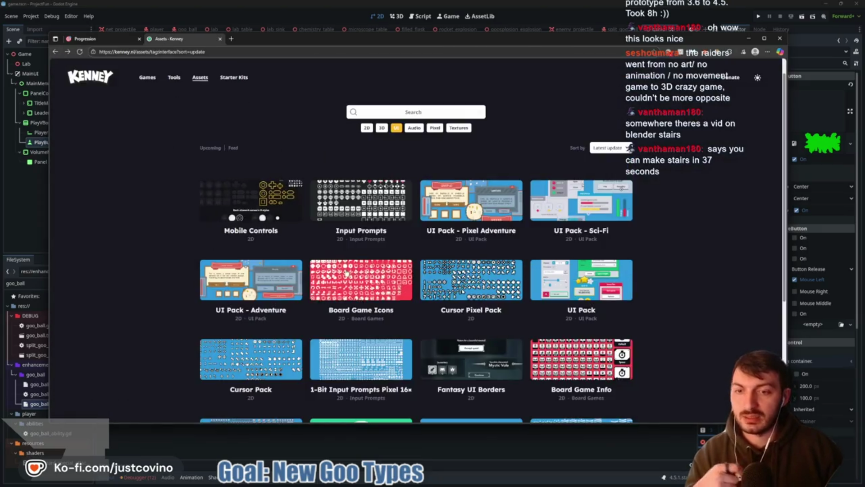
- Check the Mobile Controls pack, then open UI Pack and enlarge its preview sheet
{"action": "left_click", "coordinate": [252, 209]}
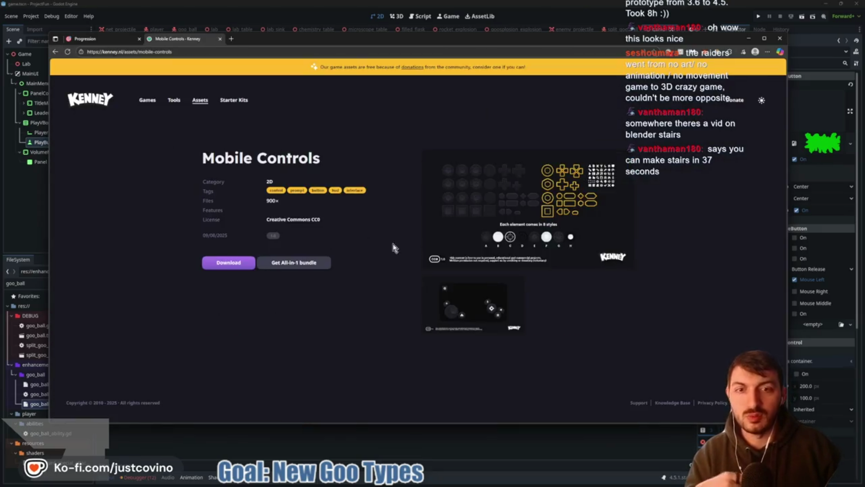
{"action": "left_click", "coordinate": [55, 52]}
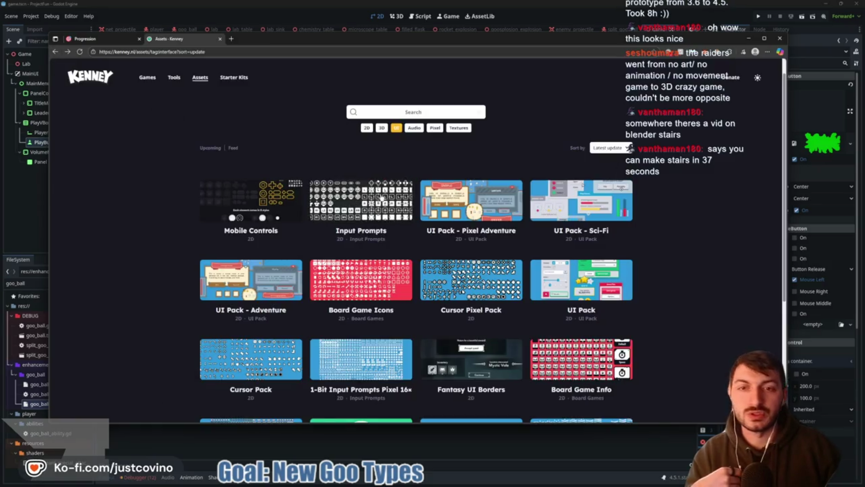
{"action": "scroll", "coordinate": [443, 225], "scroll_direction": "down", "scroll_amount": 2}
{"action": "scroll", "coordinate": [415, 244], "scroll_direction": "down", "scroll_amount": 3}
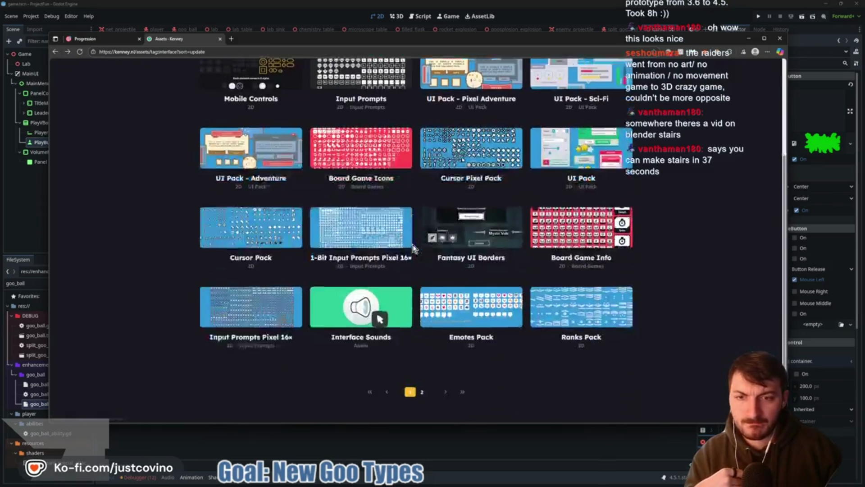
{"action": "scroll", "coordinate": [641, 247], "scroll_direction": "up", "scroll_amount": 3}
{"action": "left_click", "coordinate": [570, 259]}
{"action": "left_click", "coordinate": [522, 218]}
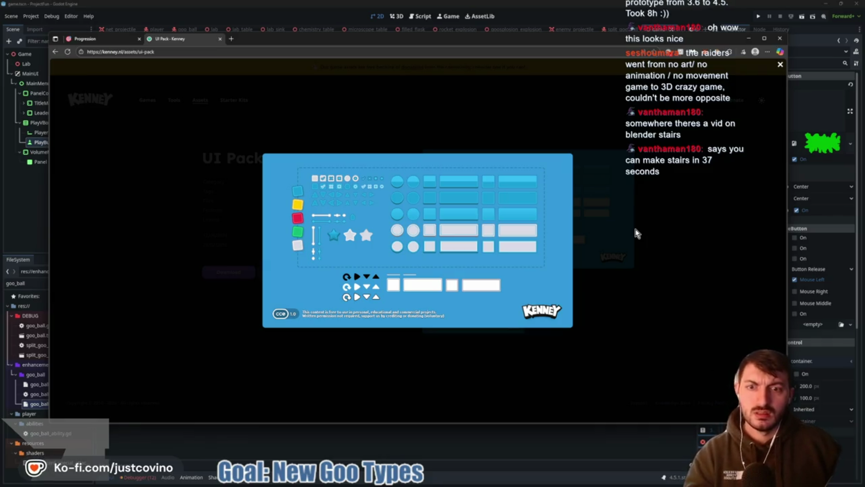
{"action": "left_click", "coordinate": [197, 51]}
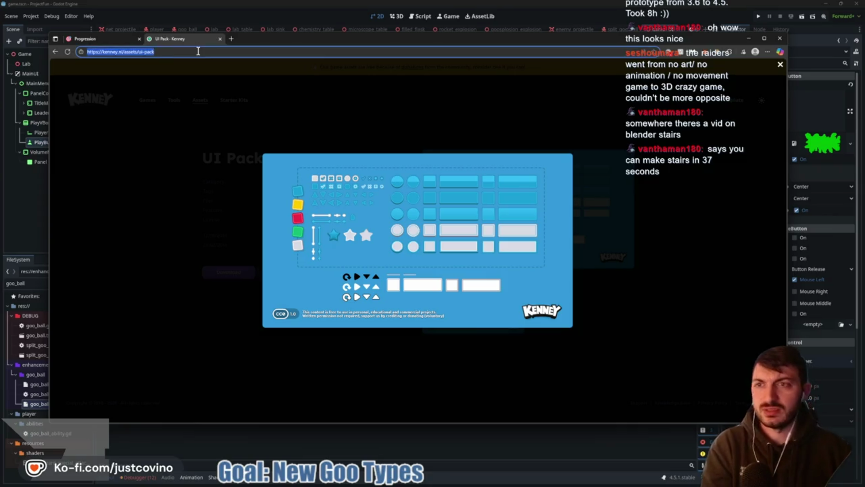
- Visit the KayKit Skeletons asset page and its creator's itch.io page
{"action": "type", "text": "kay"}
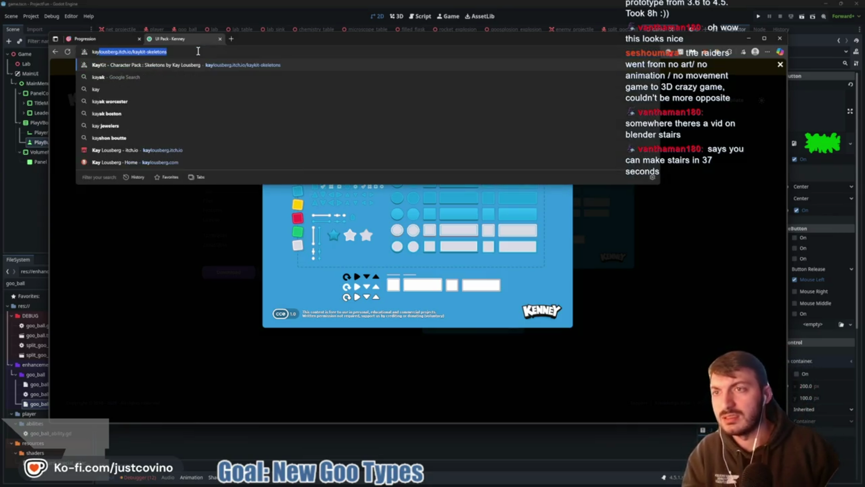
{"action": "key", "text": "Return"}
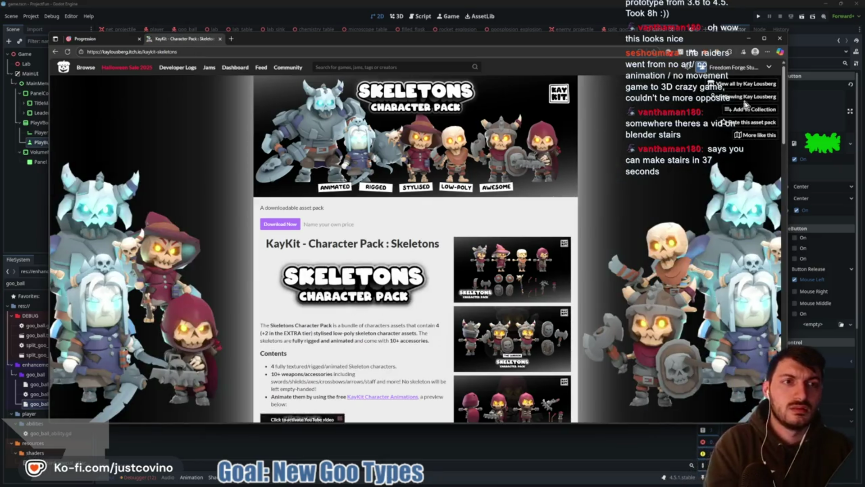
{"action": "left_click", "coordinate": [511, 131]}
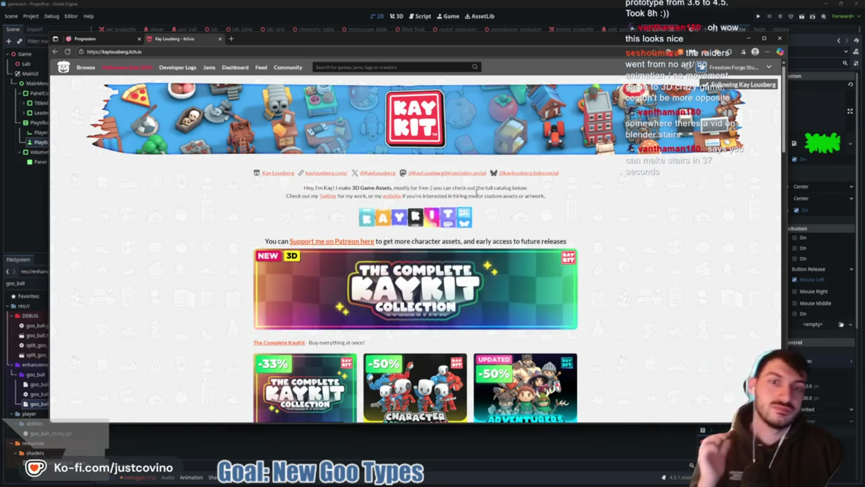
{"action": "scroll", "coordinate": [581, 196], "scroll_direction": "down", "scroll_amount": 8}
{"action": "scroll", "coordinate": [585, 200], "scroll_direction": "up", "scroll_amount": 3}
- Search itch.io for 'UI' and filter the results to Game assets
{"action": "left_click", "coordinate": [168, 53]}
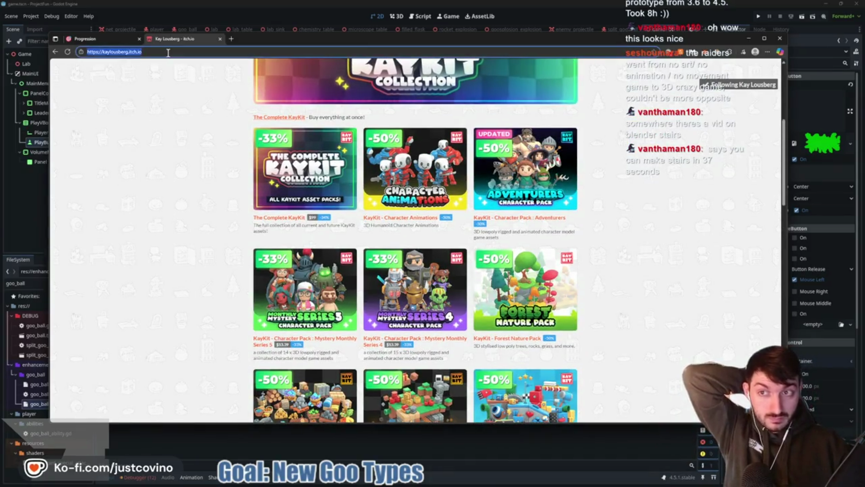
{"action": "type", "text": "itch.io/game-assets/tag-3d/tag-godot"}
{"action": "key", "text": "Return"}
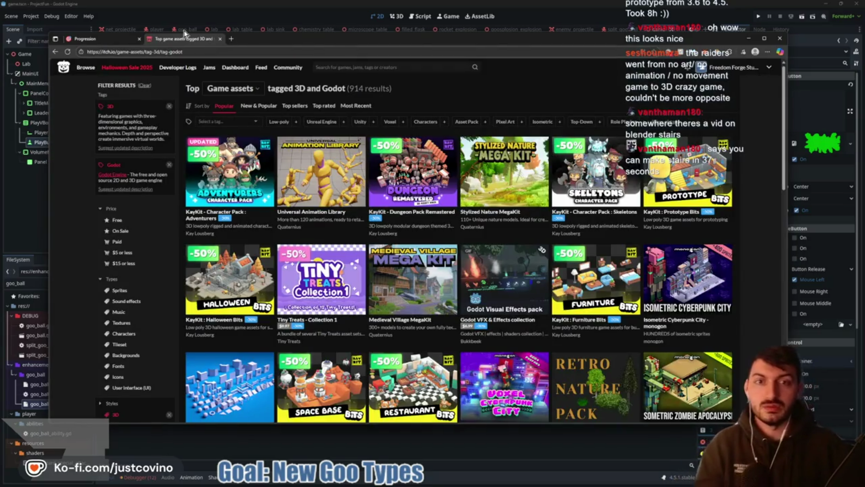
{"action": "left_click", "coordinate": [373, 68]}
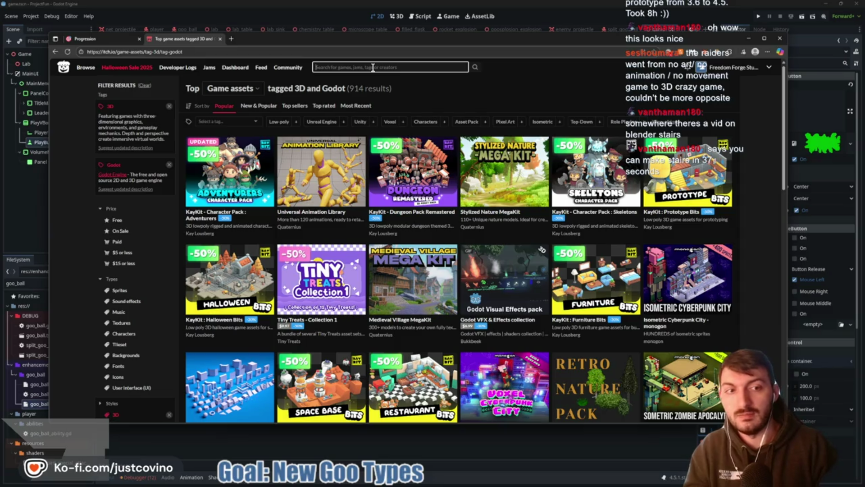
{"action": "type", "text": "UI"}
{"action": "key", "text": "Return"}
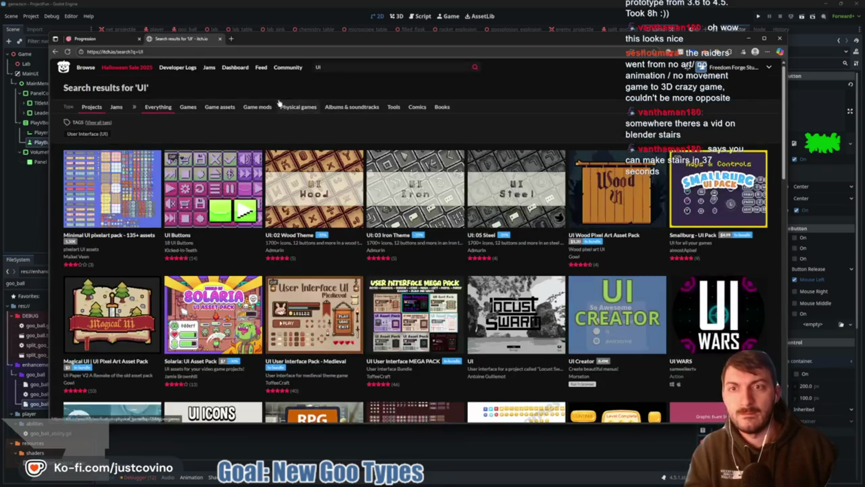
{"action": "left_click", "coordinate": [220, 107]}
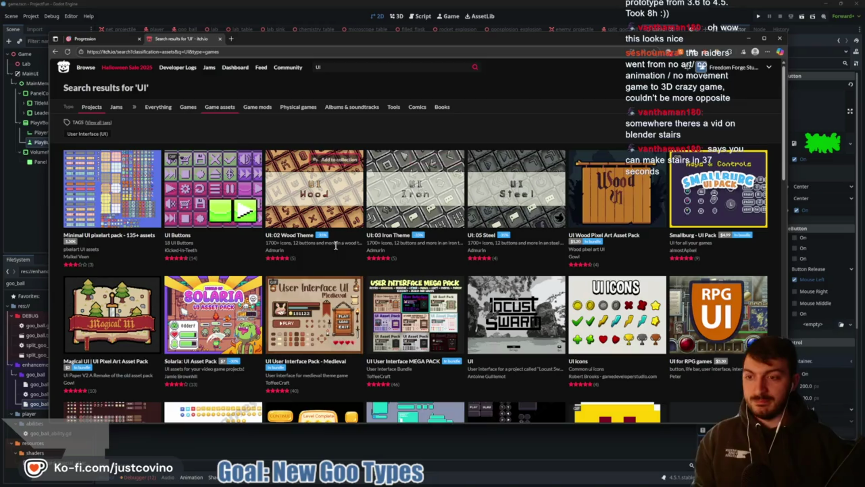
- Browse the UI results and enlarge the Free UI KIT #1 preview image
{"action": "scroll", "coordinate": [324, 255], "scroll_direction": "down", "scroll_amount": 2}
{"action": "scroll", "coordinate": [325, 254], "scroll_direction": "down", "scroll_amount": 3}
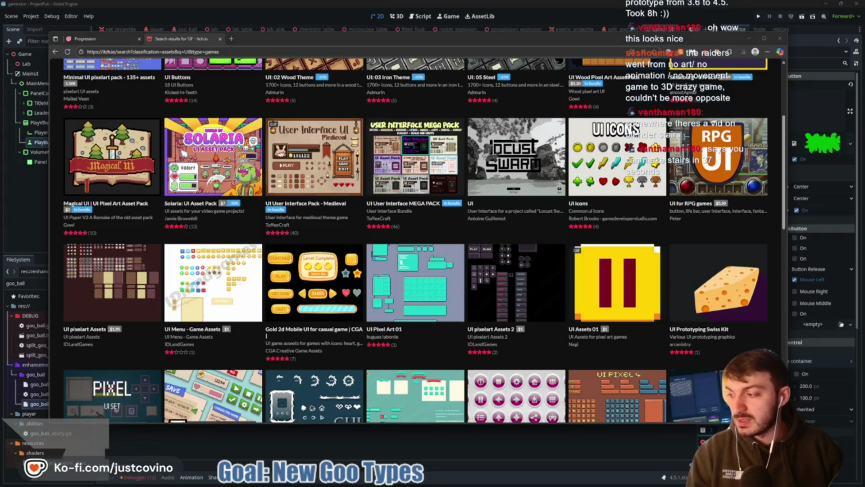
{"action": "scroll", "coordinate": [368, 213], "scroll_direction": "down", "scroll_amount": 3}
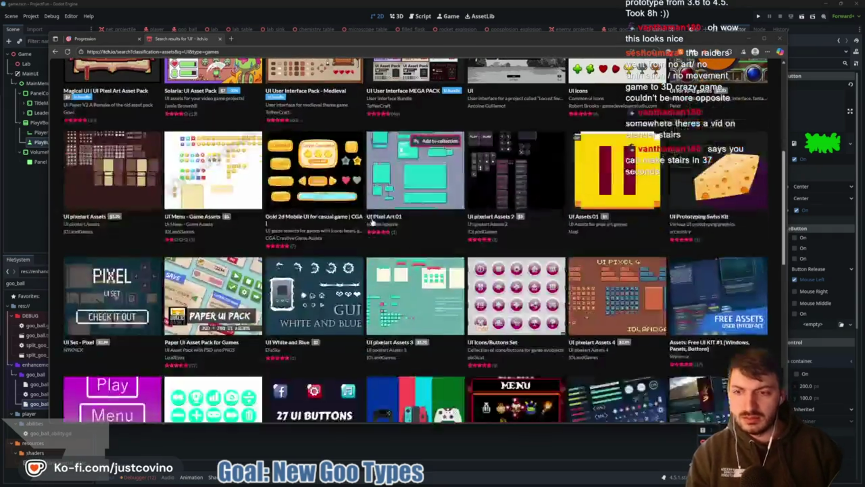
{"action": "scroll", "coordinate": [367, 213], "scroll_direction": "down", "scroll_amount": 1}
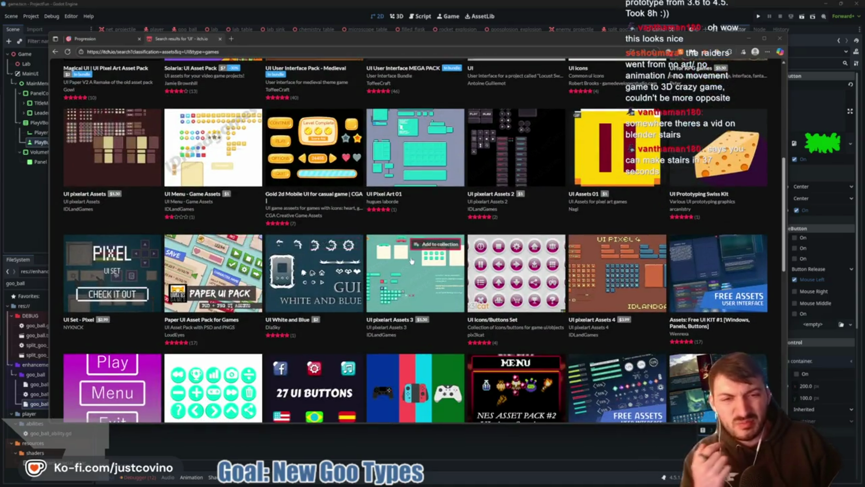
{"action": "mouse_move", "coordinate": [412, 260]}
{"action": "scroll", "coordinate": [412, 260], "scroll_direction": "down", "scroll_amount": 1}
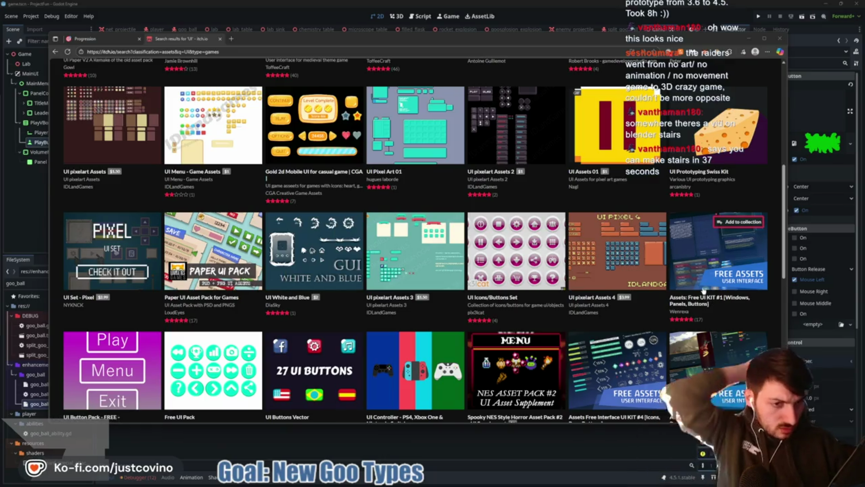
{"action": "left_click", "coordinate": [700, 279]}
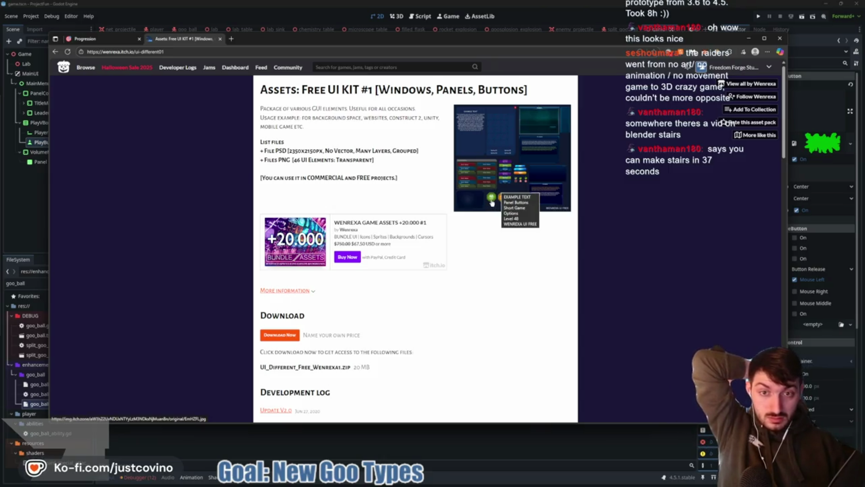
{"action": "left_click", "coordinate": [501, 164]}
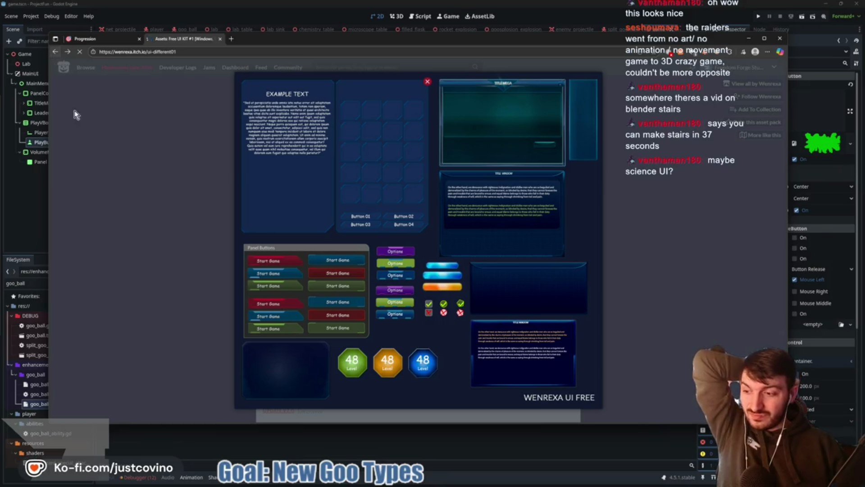
{"action": "scroll", "coordinate": [323, 180], "scroll_direction": "up", "scroll_amount": 3}
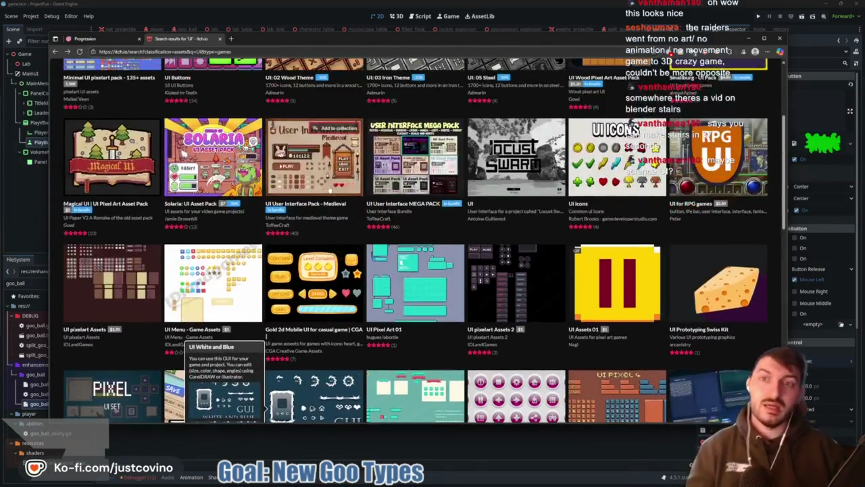
{"action": "scroll", "coordinate": [331, 190], "scroll_direction": "up", "scroll_amount": 3}
{"action": "left_click", "coordinate": [330, 68]}
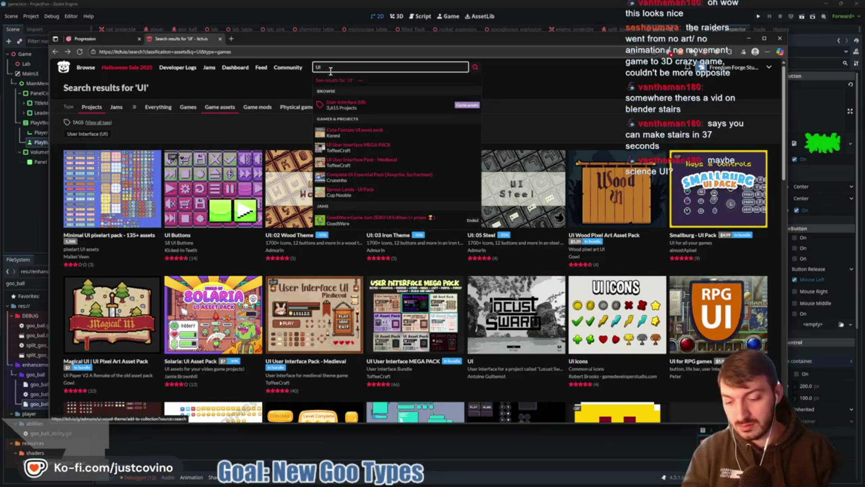
- Search itch.io for 'technology UI' and scroll through the results
{"action": "key", "text": "Home"}
{"action": "type", "text": "technology"}
{"action": "key", "text": "Return"}
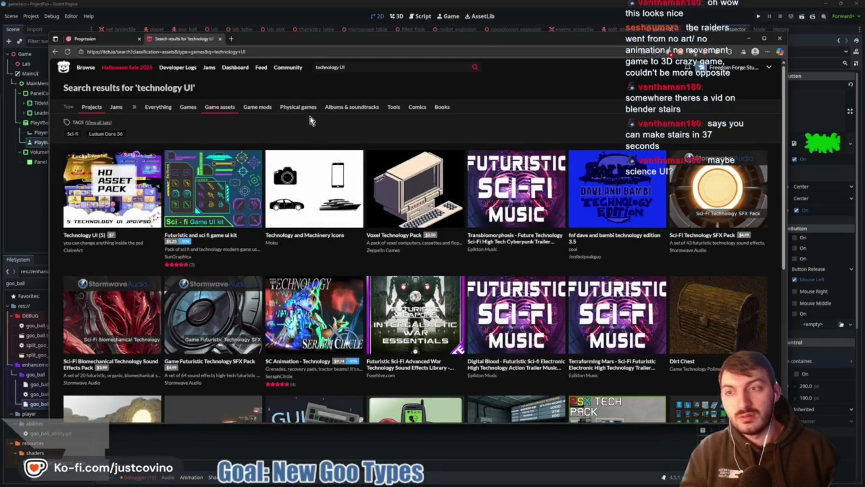
{"action": "scroll", "coordinate": [316, 149], "scroll_direction": "down", "scroll_amount": 2}
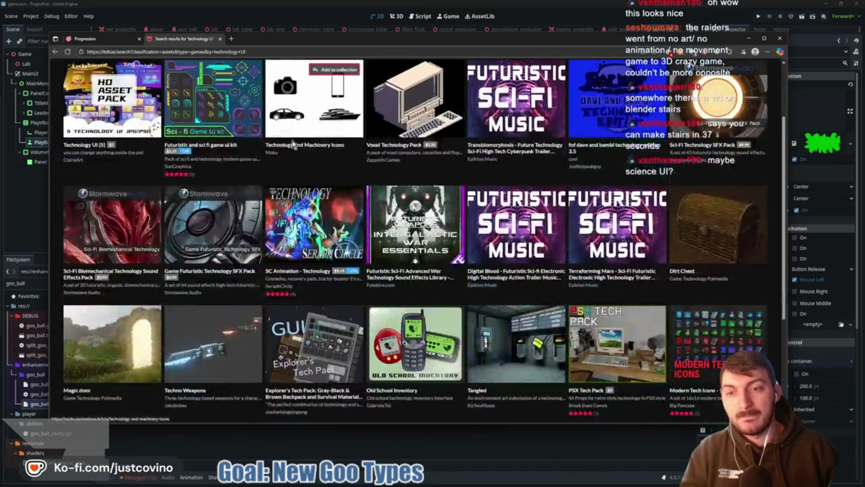
{"action": "scroll", "coordinate": [338, 167], "scroll_direction": "down", "scroll_amount": 3}
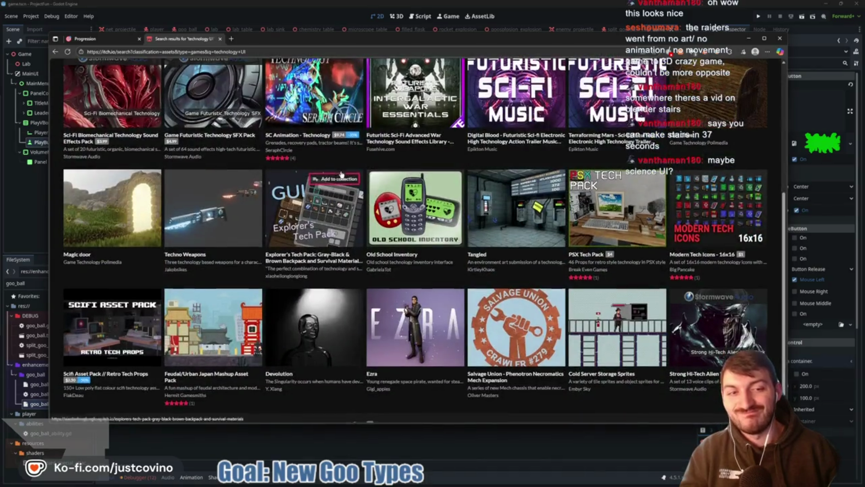
{"action": "scroll", "coordinate": [339, 170], "scroll_direction": "up", "scroll_amount": 5}
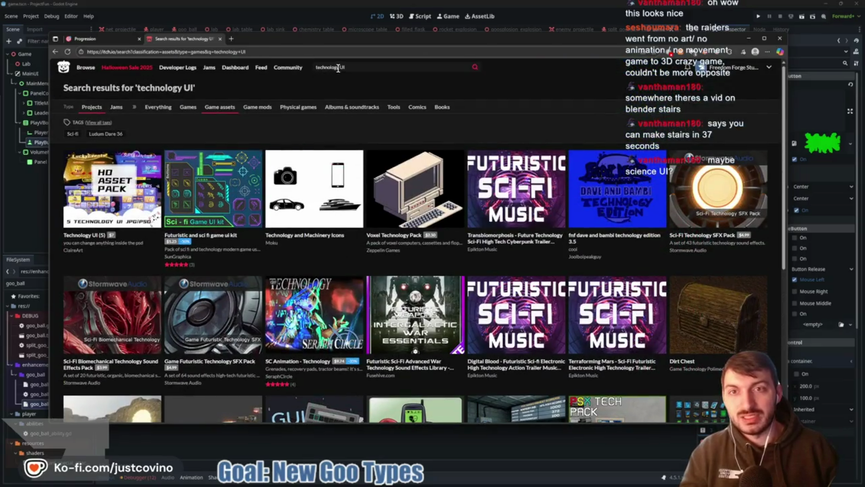
- Search 'science UI' and enlarge the Science themed game user interface preview
{"action": "double_click", "coordinate": [326, 70]}
{"action": "type", "text": "science"}
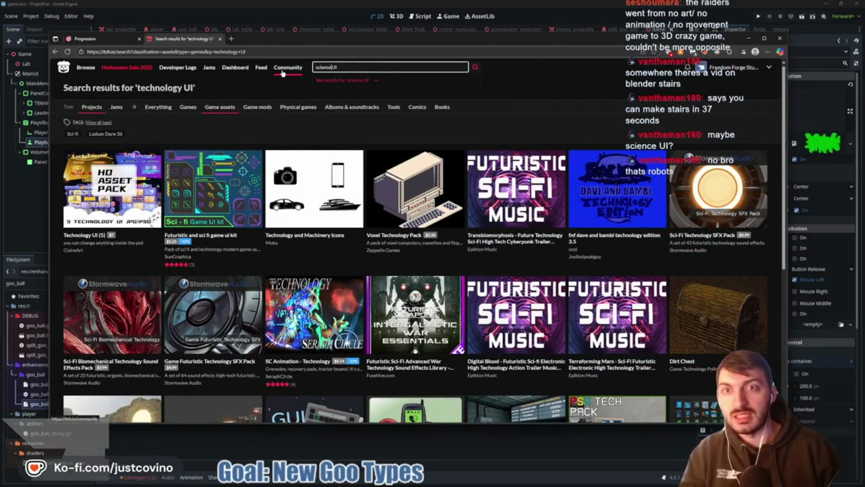
{"action": "key", "text": "Return"}
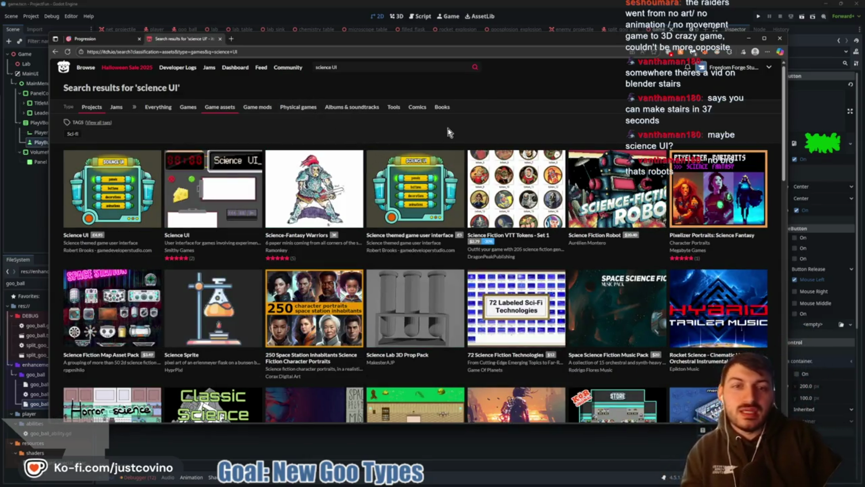
{"action": "left_click", "coordinate": [399, 210]}
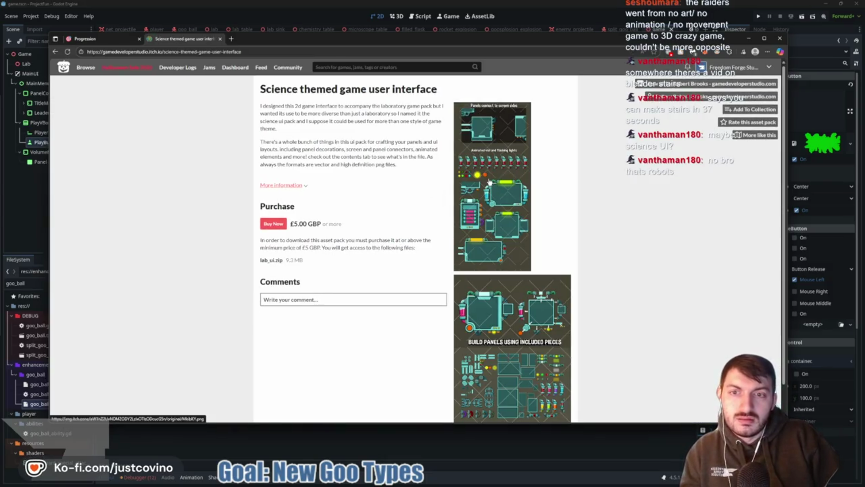
{"action": "left_click", "coordinate": [489, 182]}
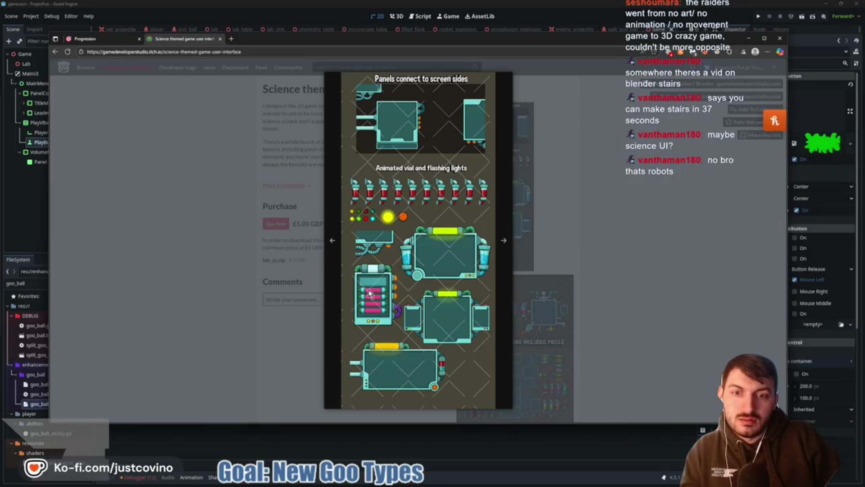